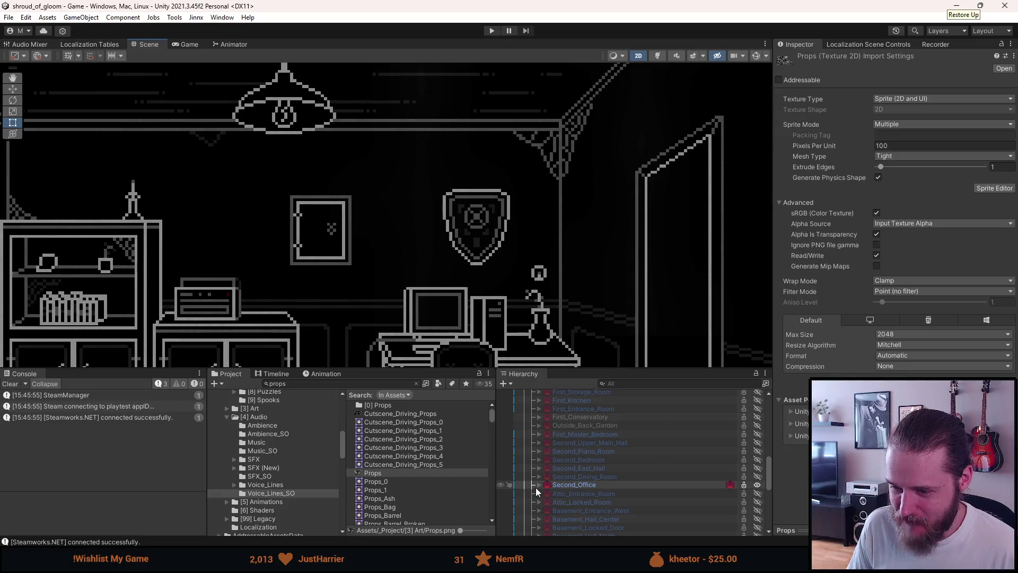
- Expand Second_Office and its Desk, then select the Computer prop to inspect it
left_click(535, 486)
scroll(536, 485, "down", 2)
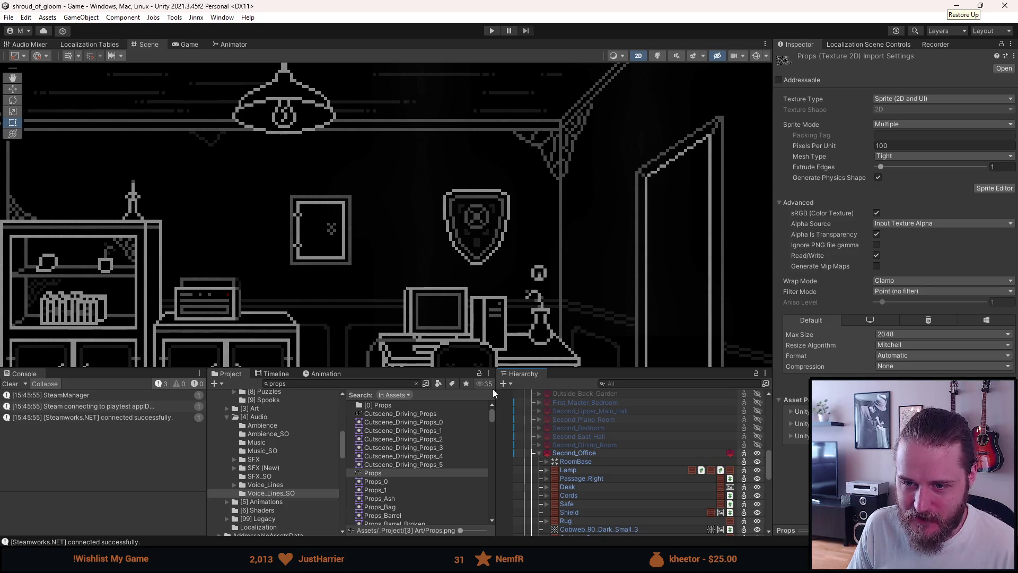
scroll(603, 478, "down", 3)
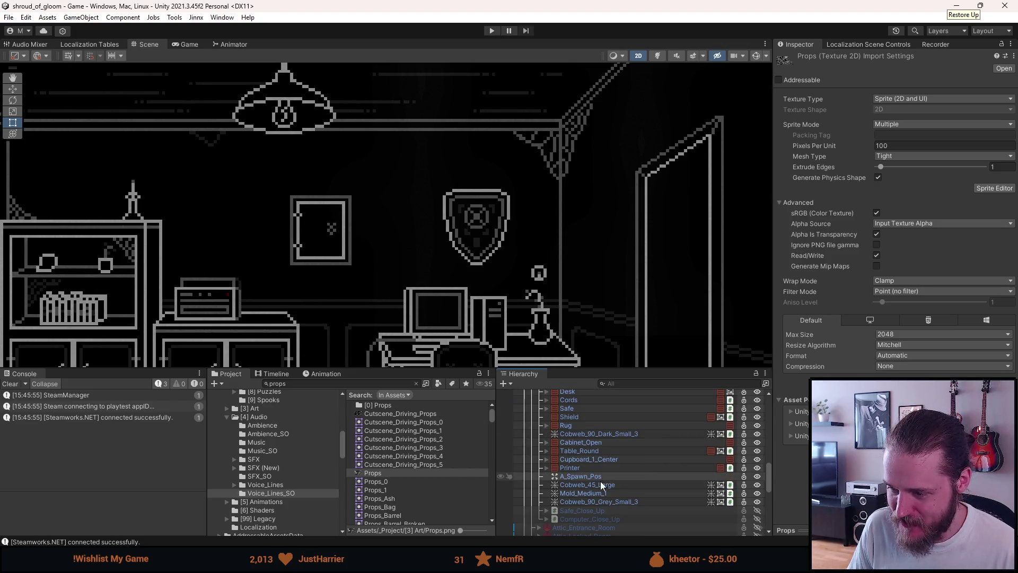
scroll(560, 508, "up", 1)
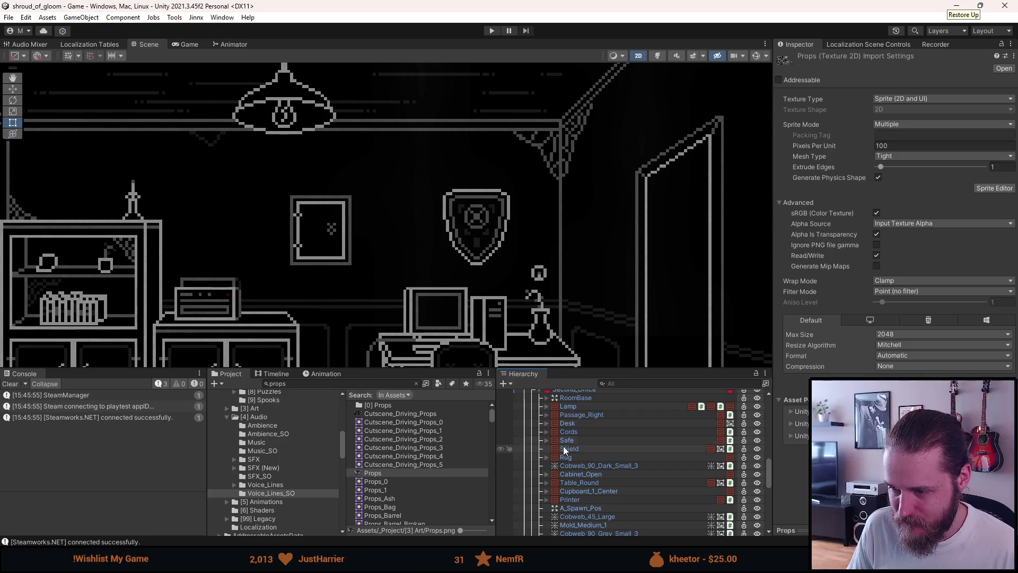
scroll(556, 428, "up", 1)
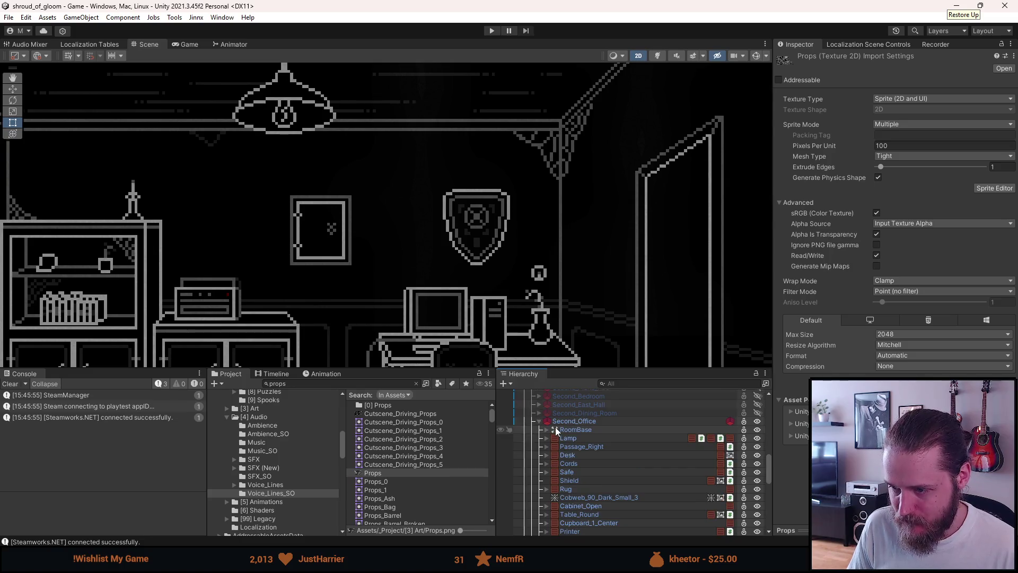
left_click(546, 455)
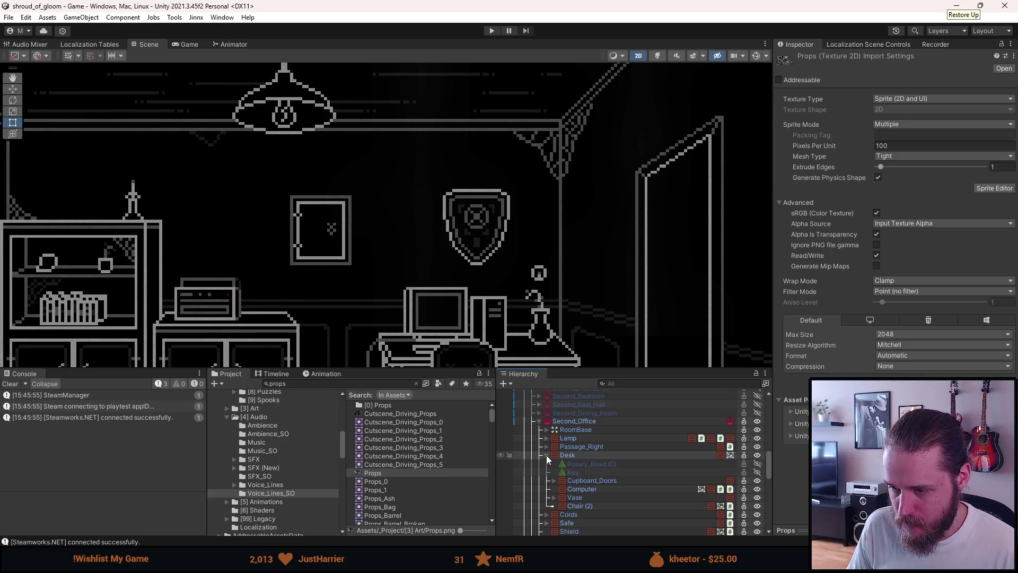
left_click(570, 488)
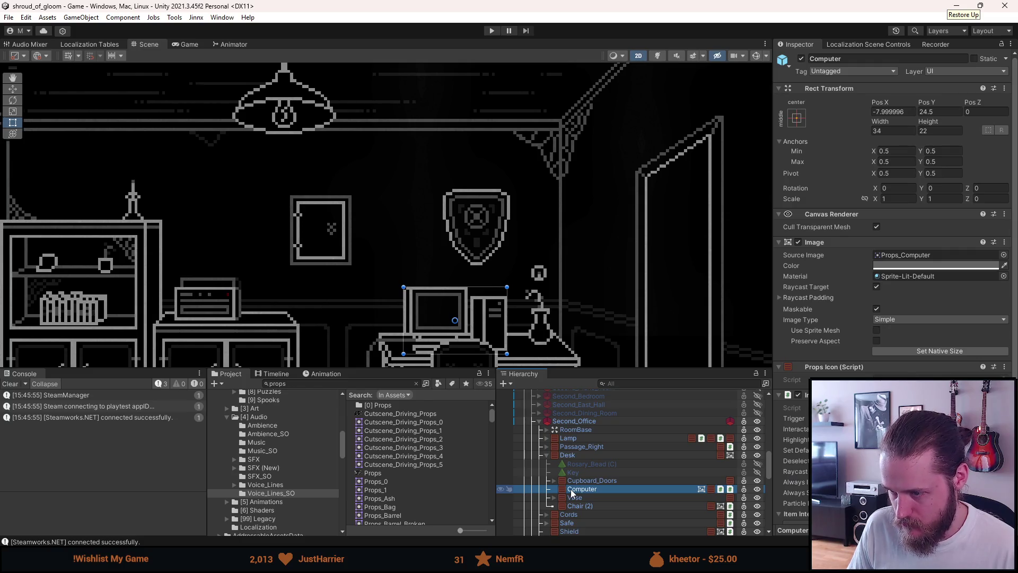
- Add a UI Image under Computer showing Props_Computer_Screen at its 13×10 native size
right_click(584, 491)
mouse_move(700, 327)
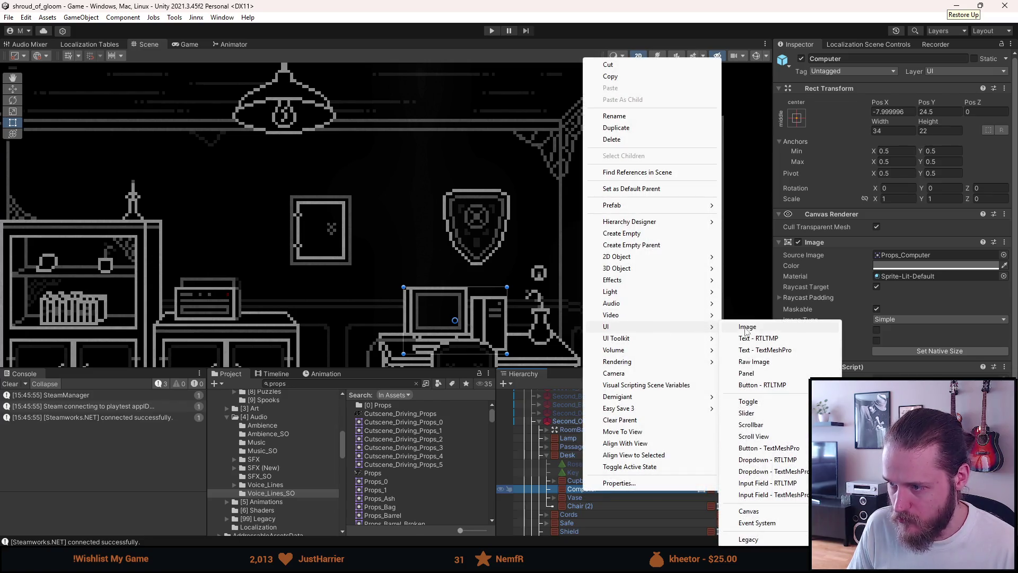
left_click(737, 329)
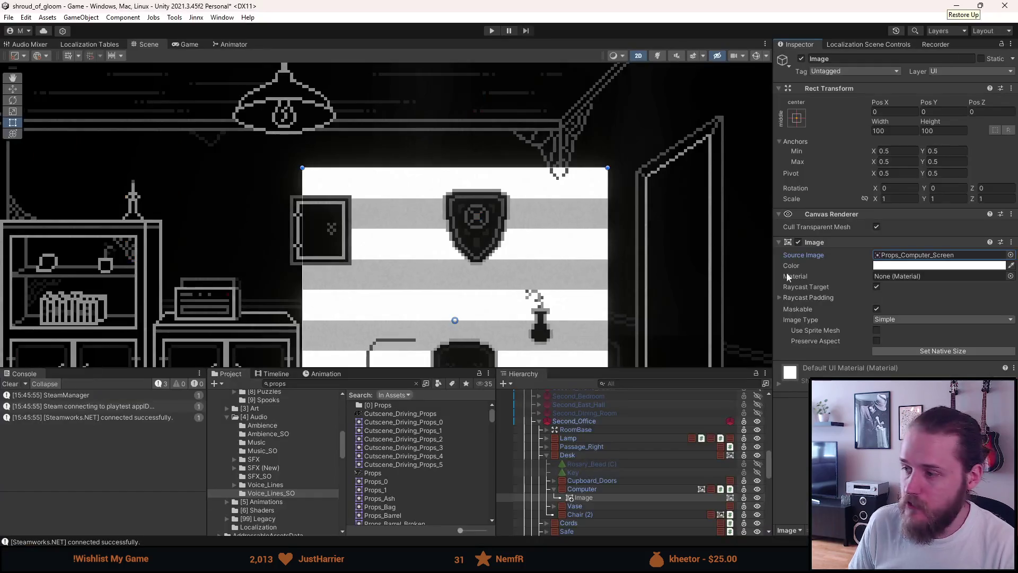
left_click(915, 351)
- Move the screen image onto the monitor at Pos X -5.5, Pos Y 3
scroll(458, 325, "up", 5)
key("w")
left_click_drag(459, 301, 411, 272)
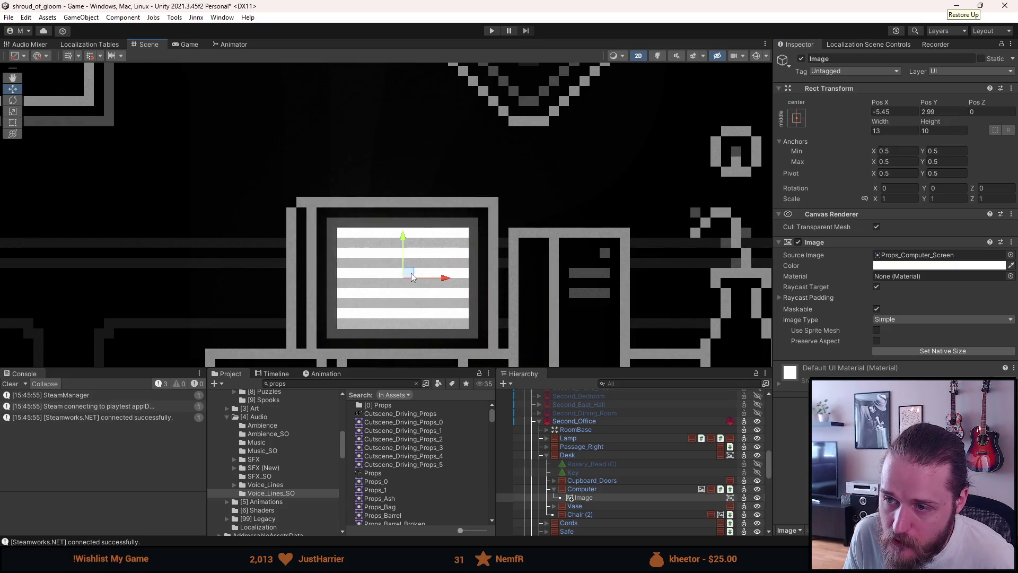
double_click(885, 112)
type("5")
double_click(925, 112)
type("3")
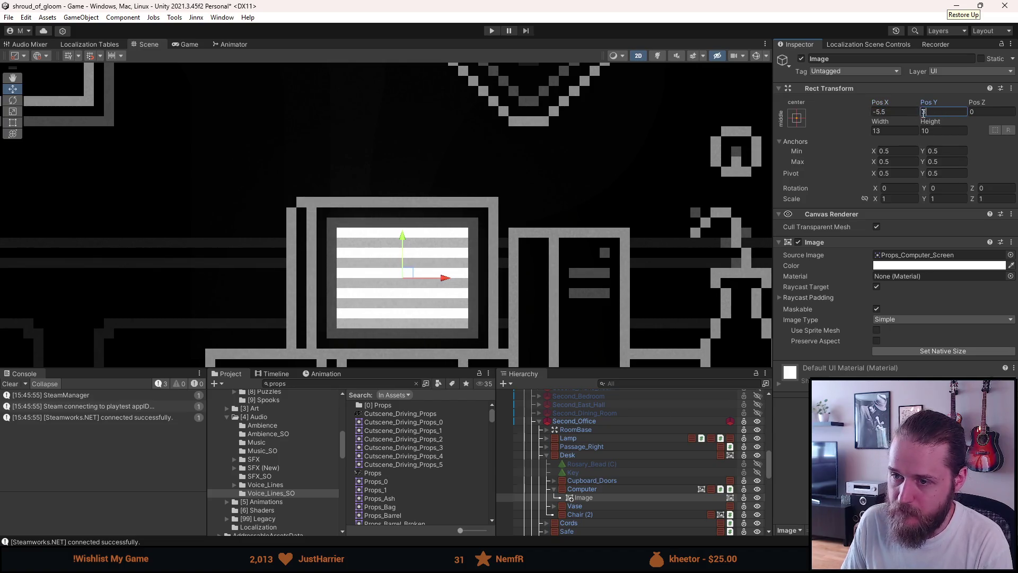
- Lower the screen image's colour alpha and turn on Scene view lighting
left_click(917, 266)
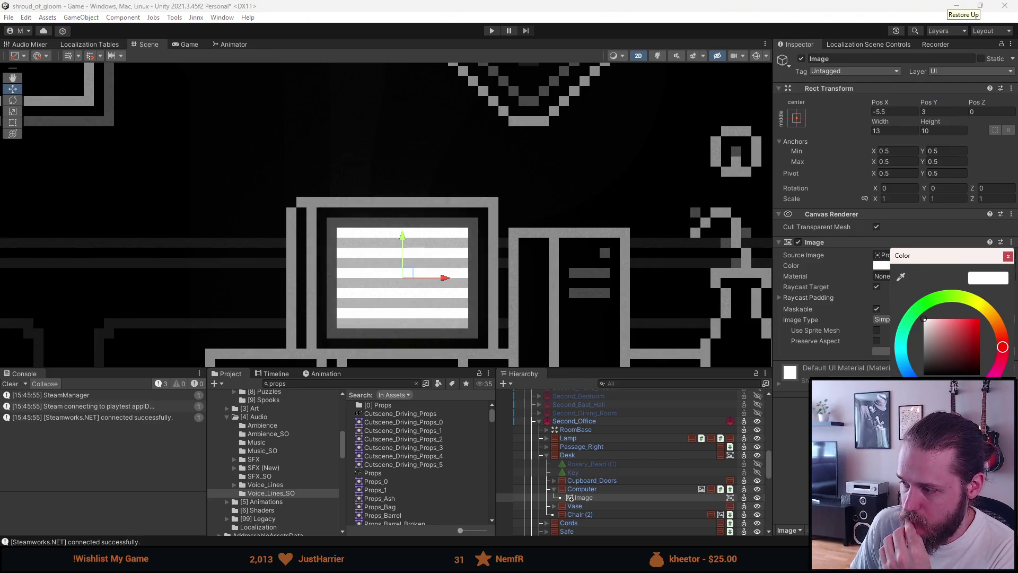
left_click_drag(981, 467, 933, 467)
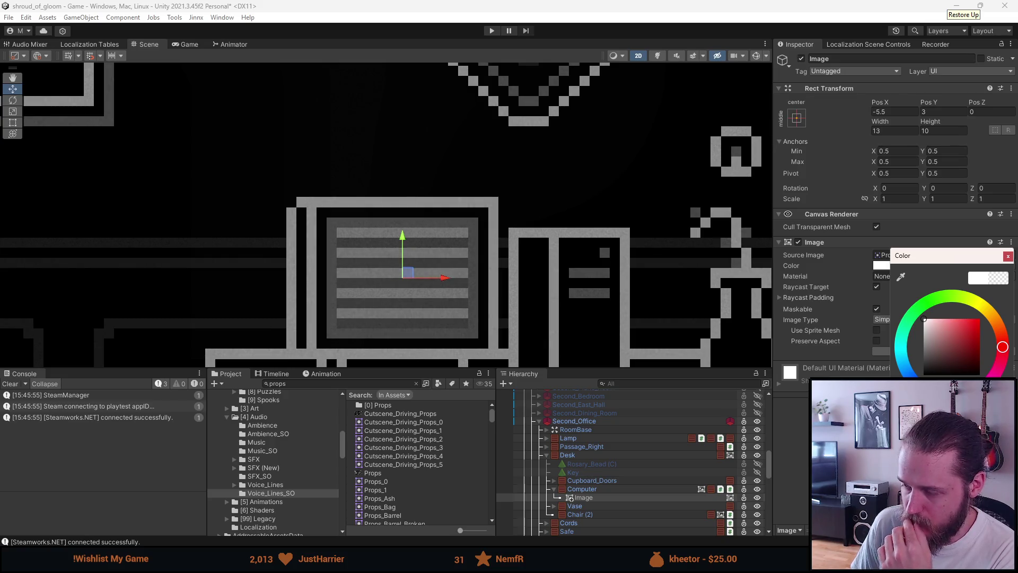
left_click(1008, 256)
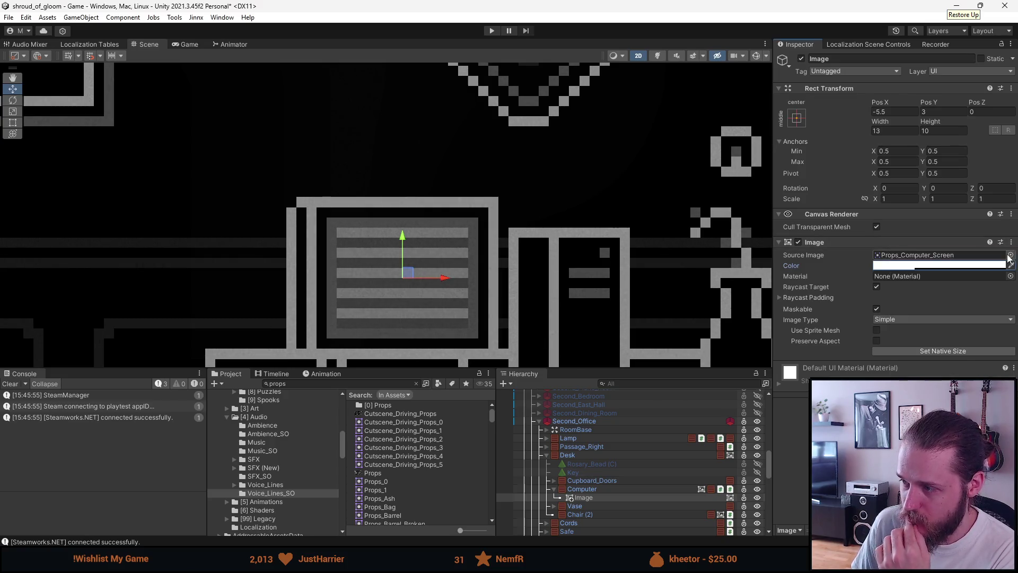
left_click(656, 56)
scroll(511, 209, "down", 2)
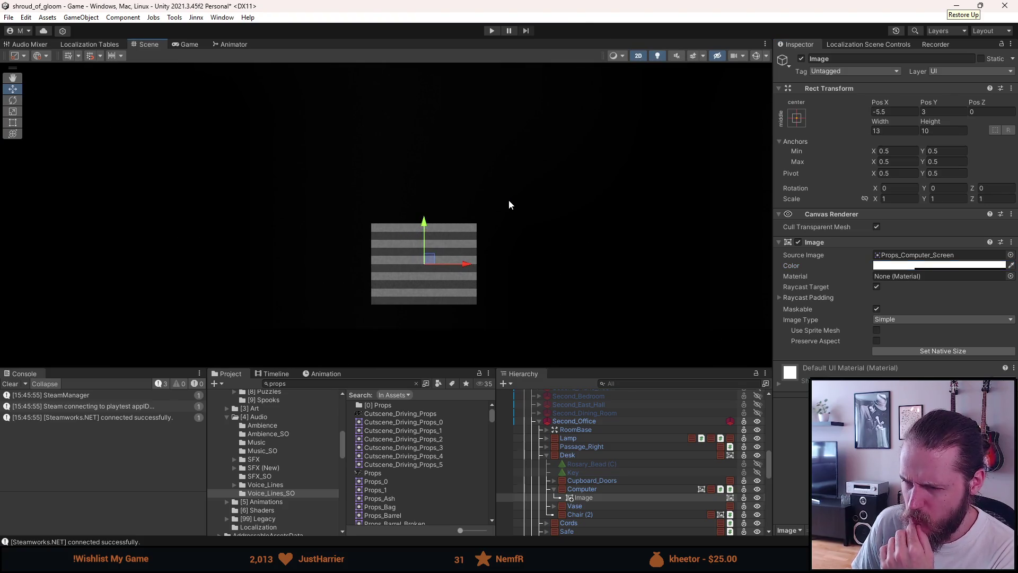
- Search 'lit' and assign the Sprite-Lit-Default material to the screen image
left_click(1011, 276)
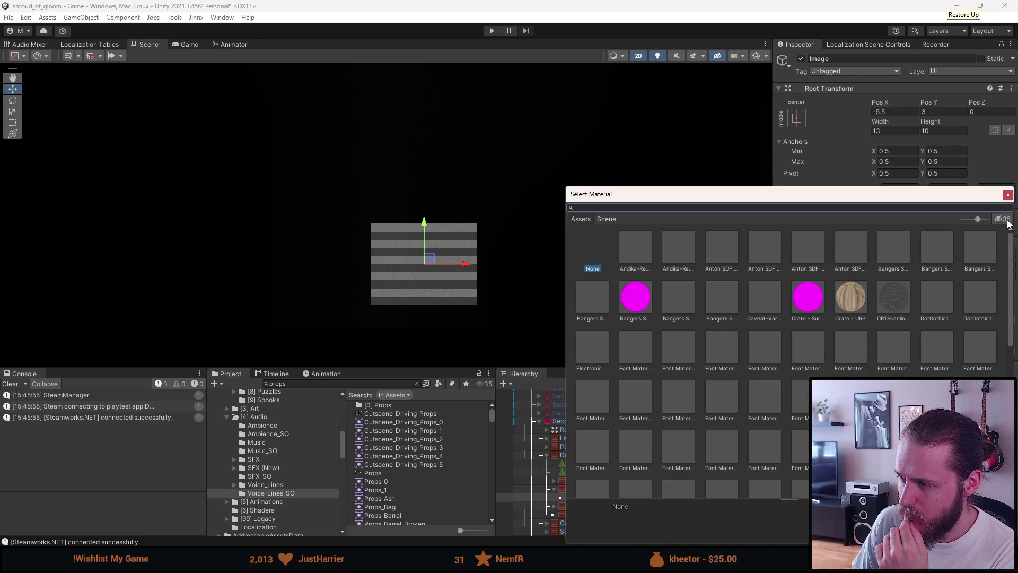
type("lit")
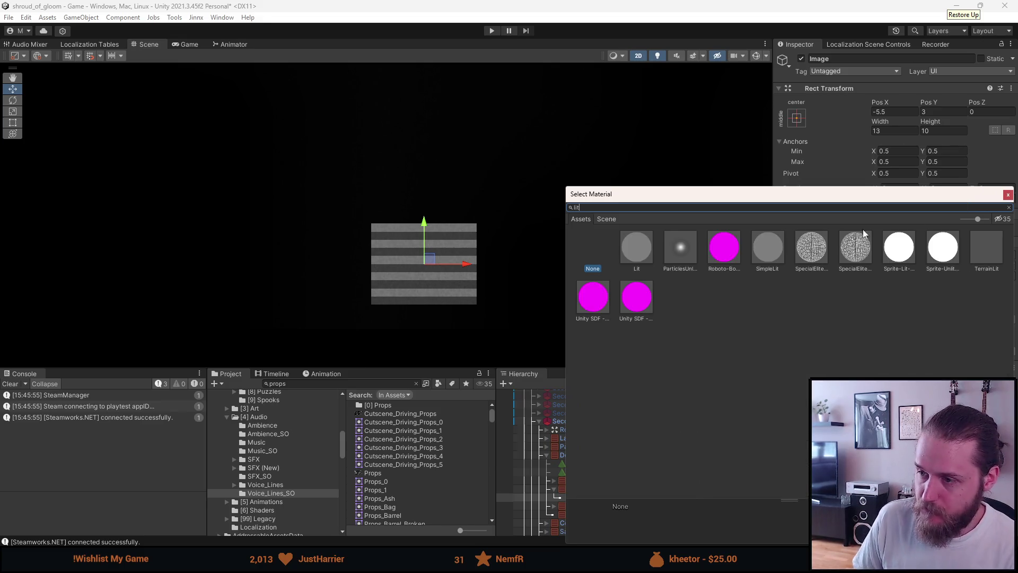
left_click(902, 255)
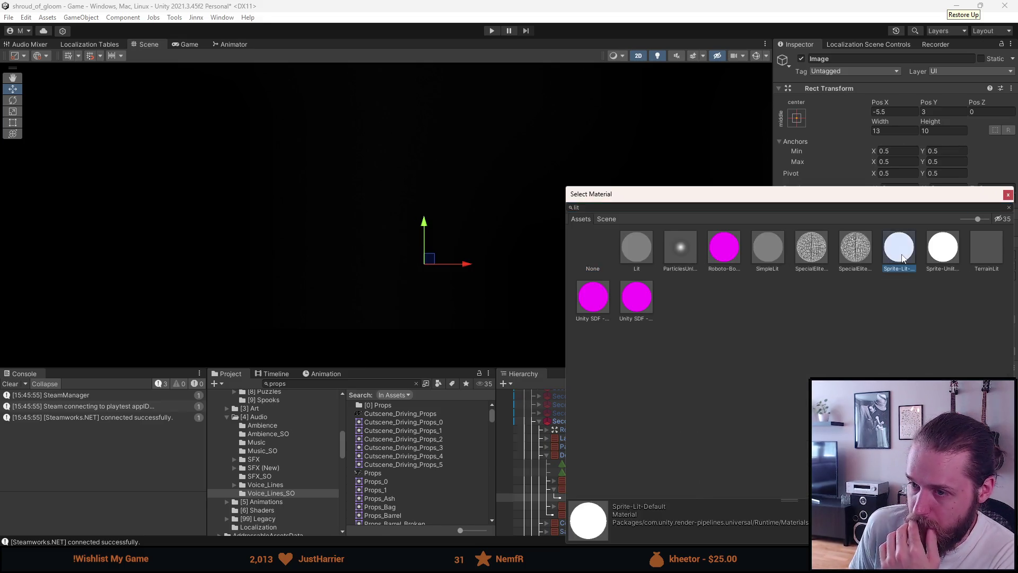
double_click(903, 258)
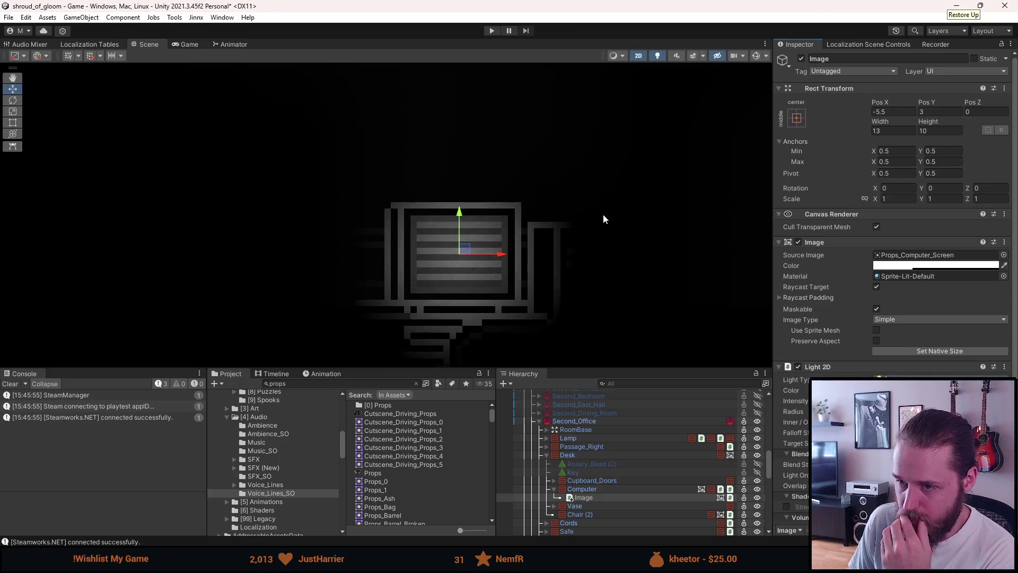
- Check the image colour, then scroll the Inspector to its Spot Light 2D at intensity 0.75
scroll(603, 214, "down", 2)
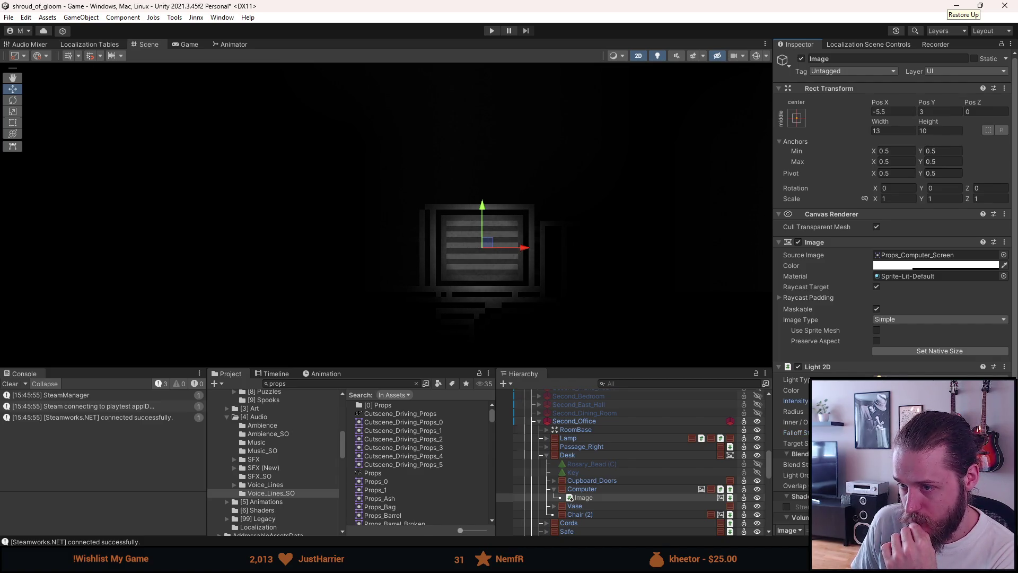
left_click(922, 265)
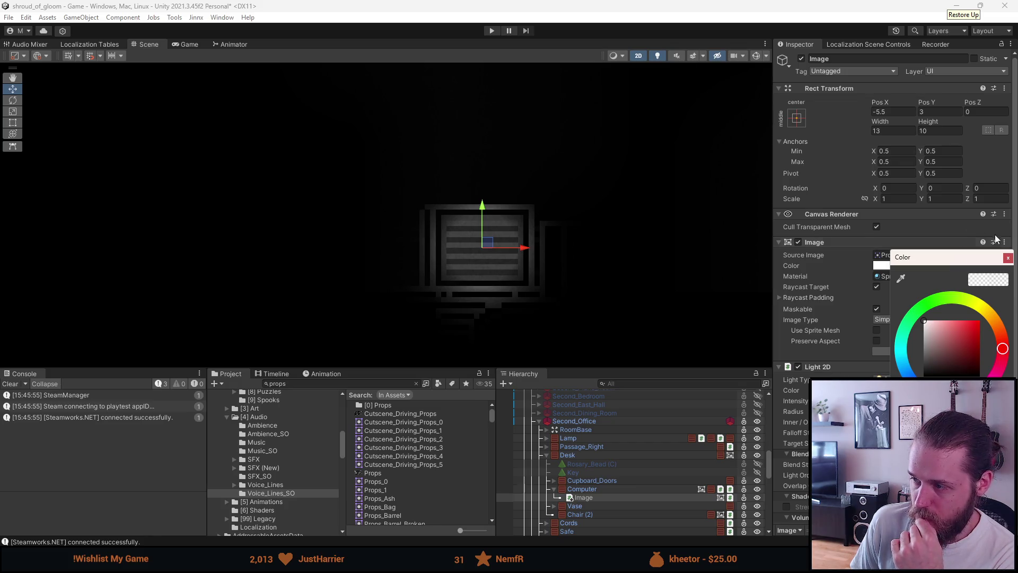
left_click(1008, 258)
scroll(529, 196, "down", 3)
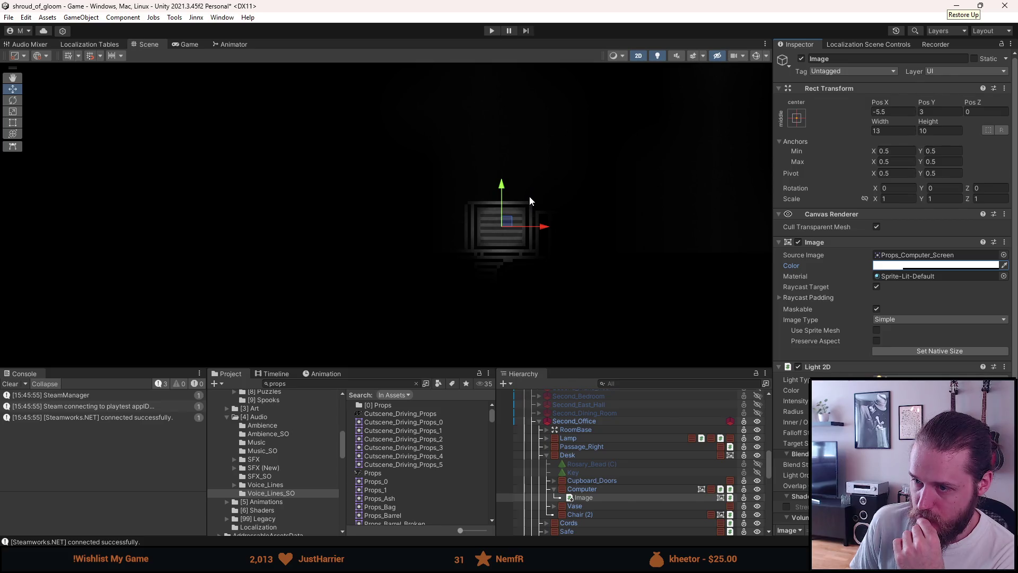
scroll(529, 196, "down", 5)
scroll(511, 273, "up", 5)
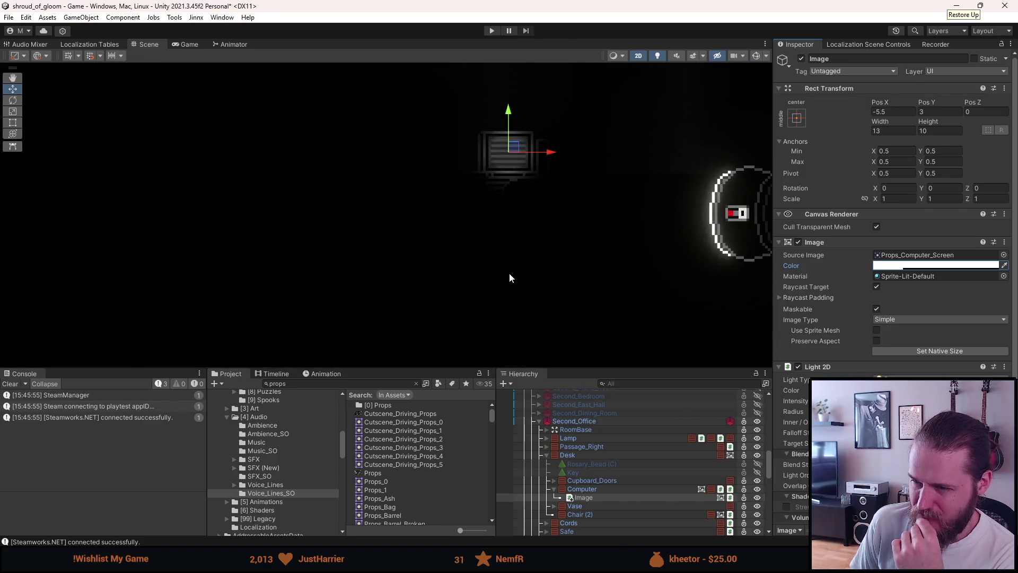
scroll(509, 132, "up", 3)
scroll(514, 165, "up", 2)
scroll(515, 173, "up", 3)
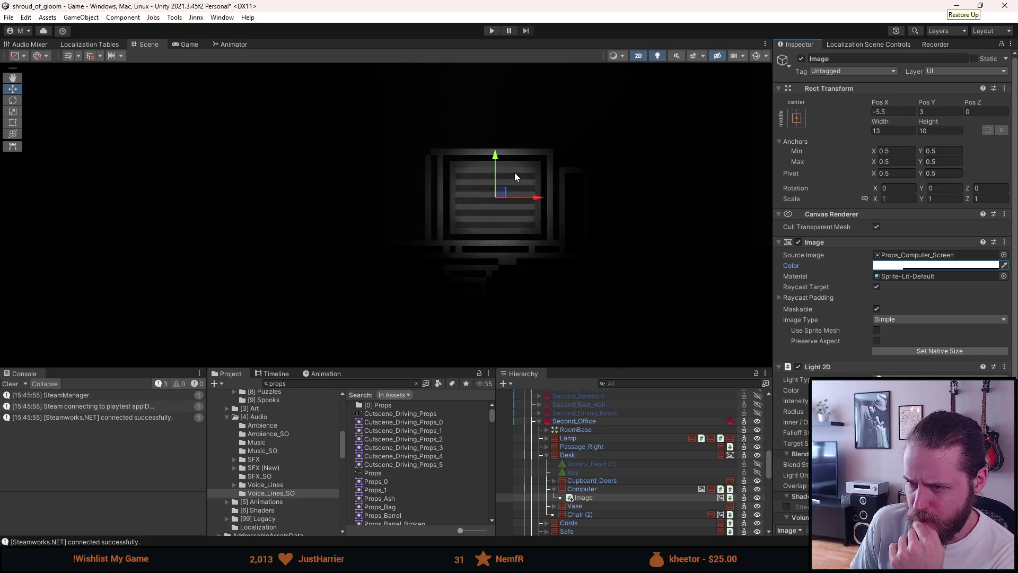
scroll(891, 286, "down", 5)
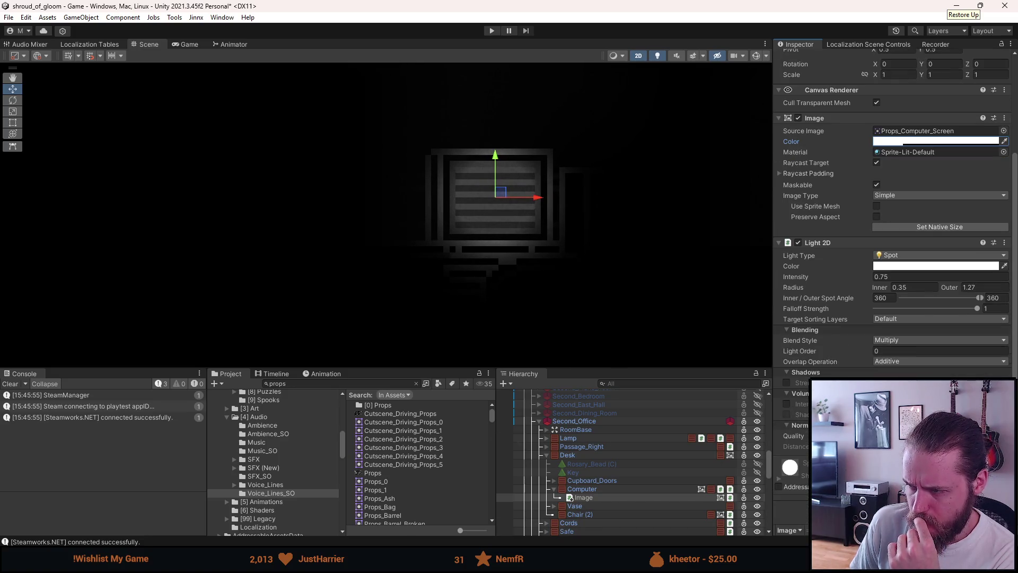
- Set the screen's Light 2D to intensity 1.01, outer radius 2.39 and inner radius 0.21
left_click_drag(796, 273, 803, 276)
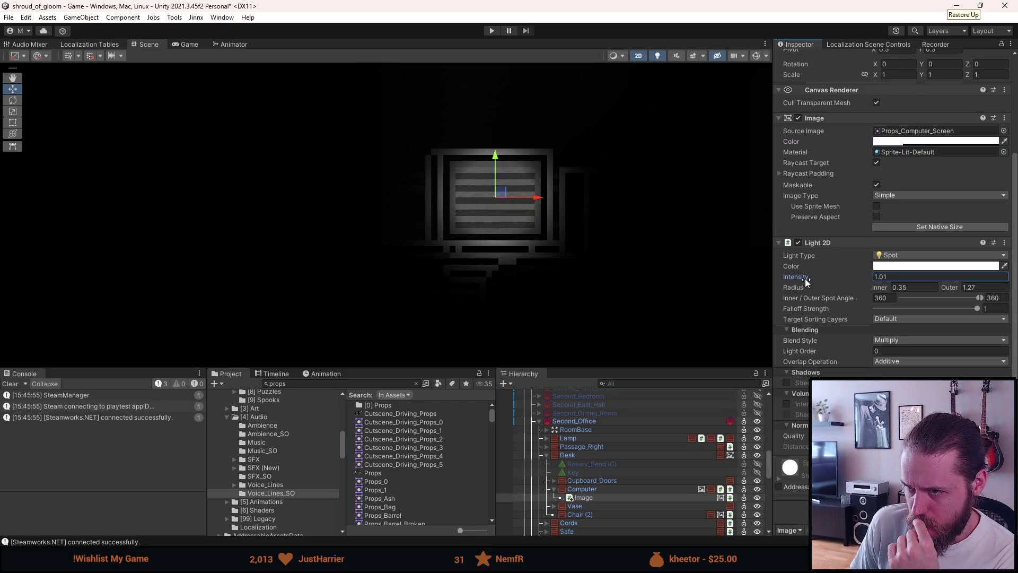
scroll(510, 272, "down", 3)
scroll(511, 272, "up", 5)
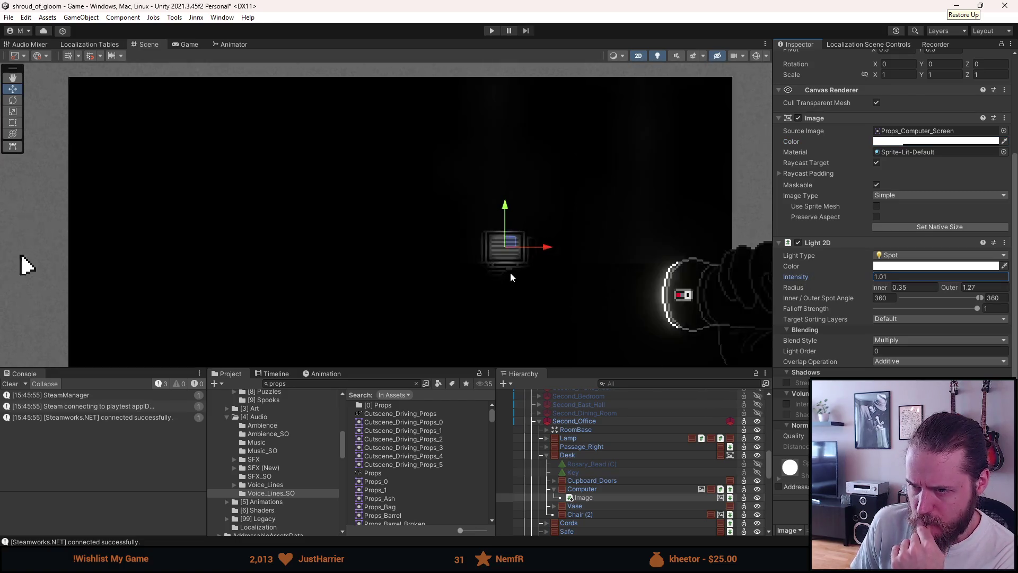
left_click_drag(949, 286, 963, 287)
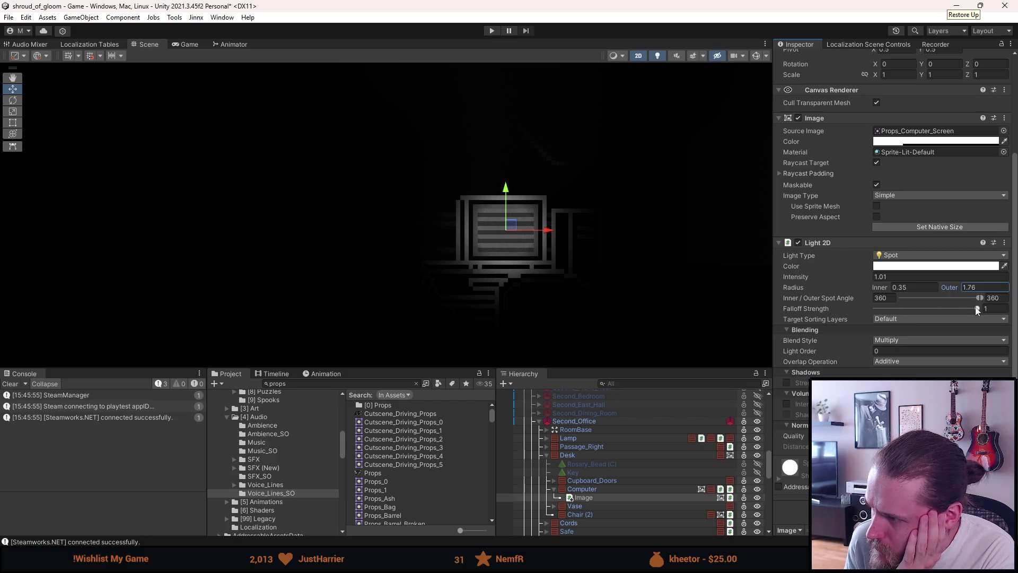
left_click_drag(948, 287, 960, 288)
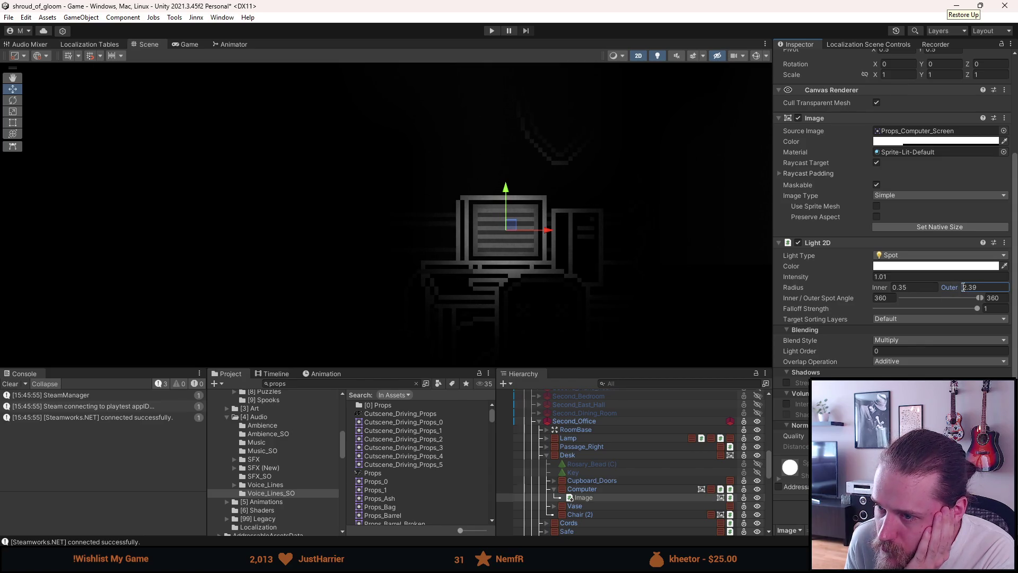
scroll(442, 233, "down", 6)
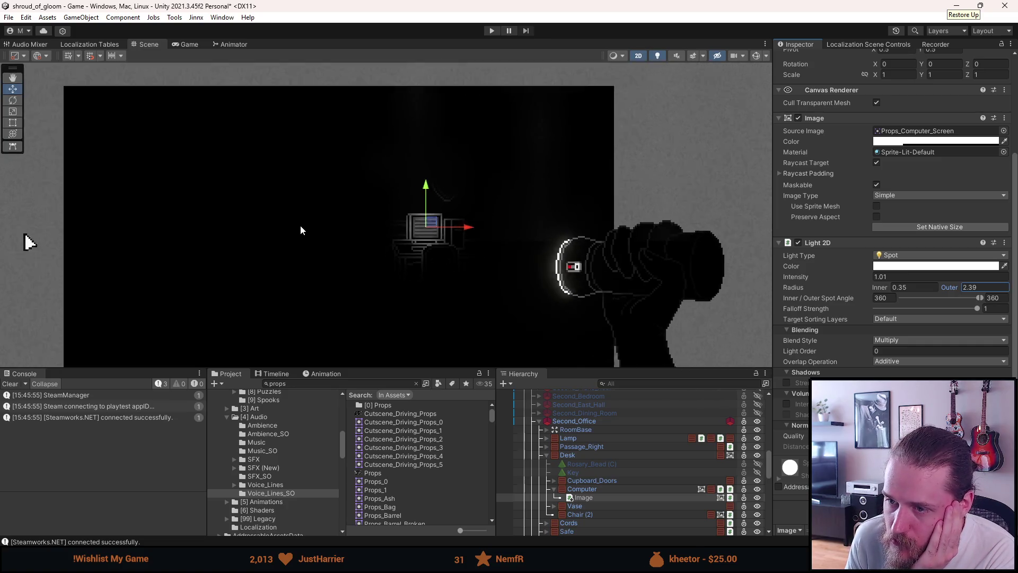
scroll(393, 249, "up", 2)
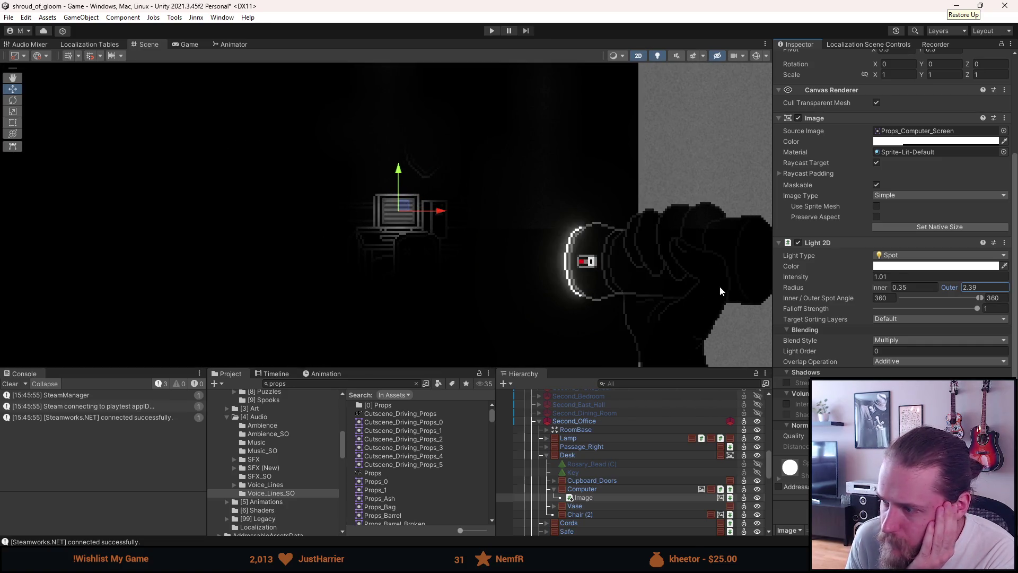
left_click_drag(885, 287, 877, 287)
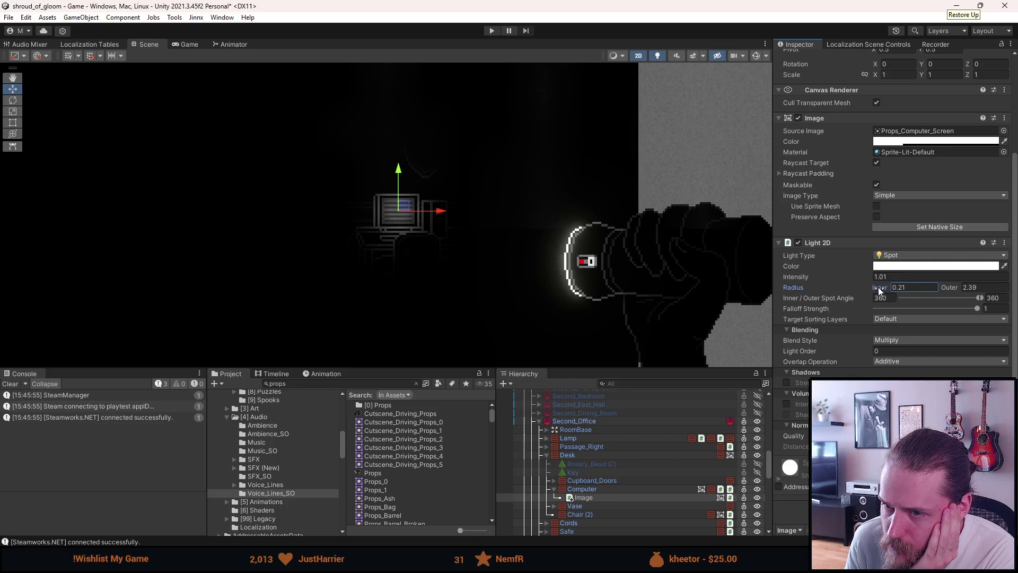
scroll(492, 291, "down", 3)
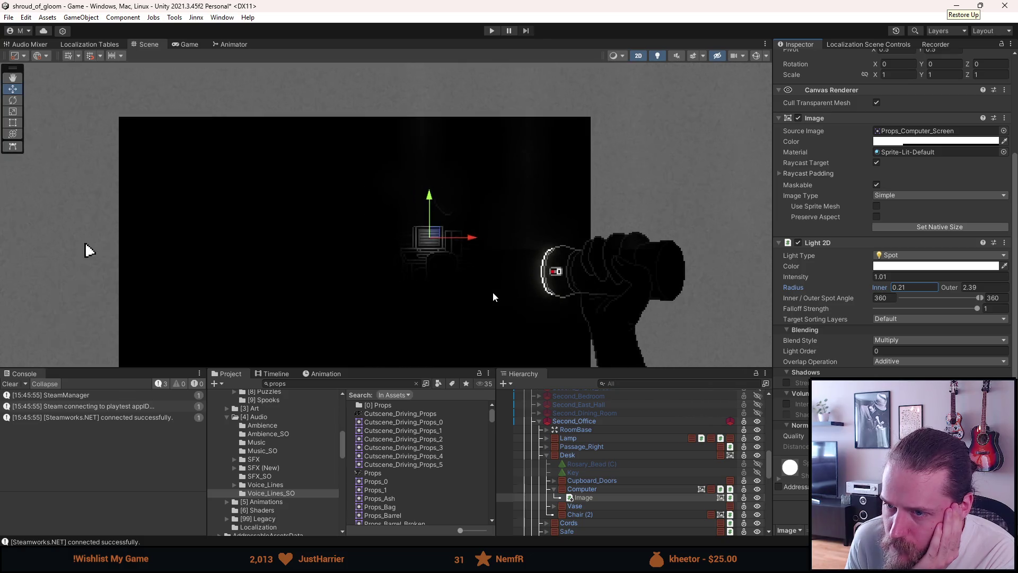
left_click(368, 250)
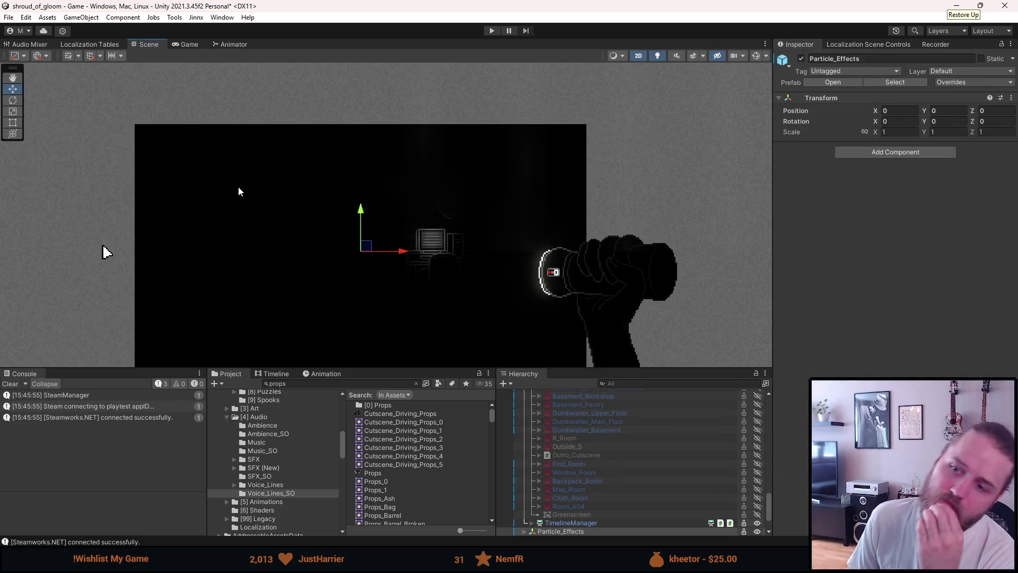
- Deselect everything and scroll the Hierarchy back up to Second_Office > Desk > Computer
left_click(403, 299)
scroll(407, 281, "up", 3)
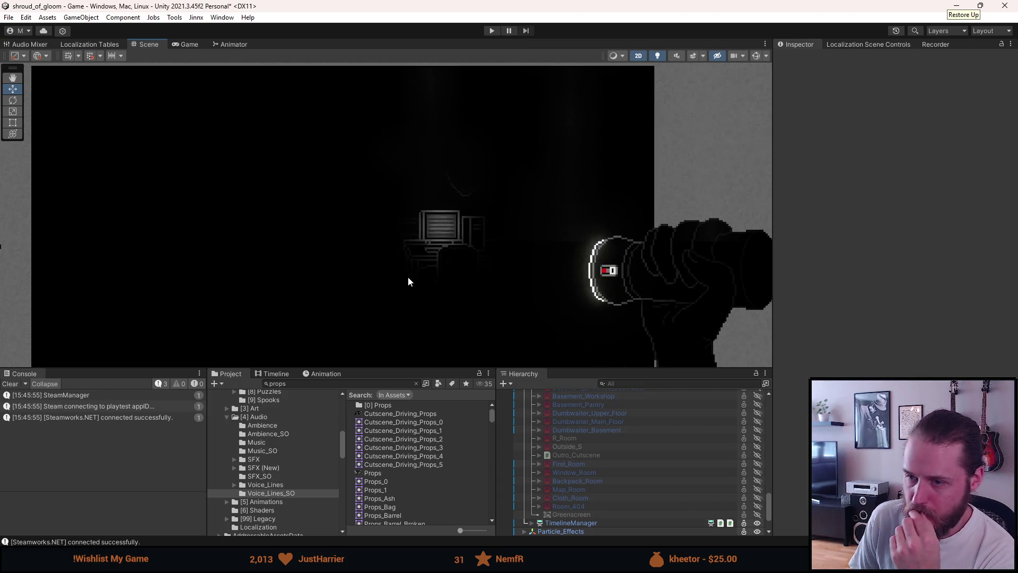
scroll(408, 282, "down", 2)
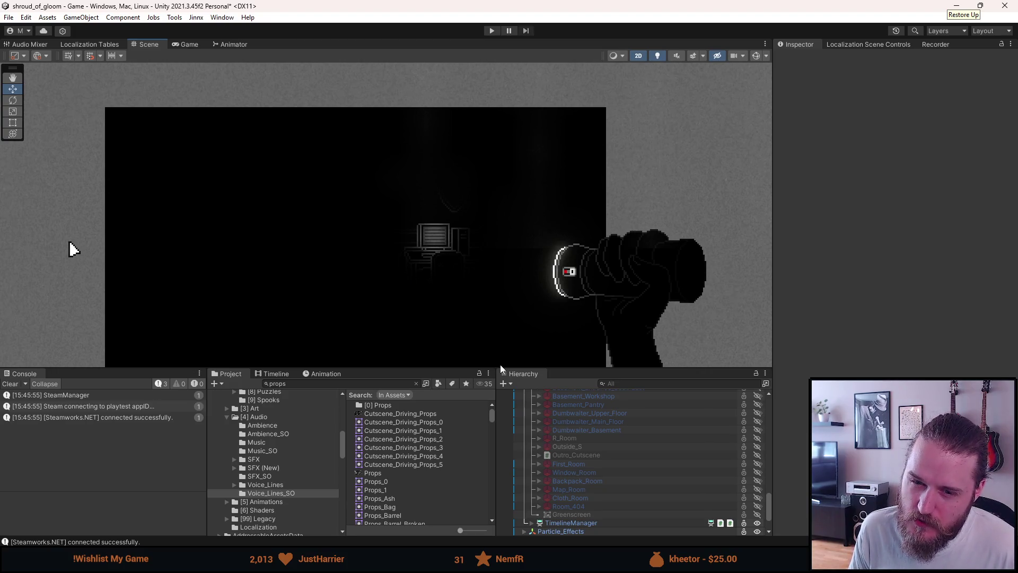
scroll(569, 454, "up", 3)
scroll(569, 451, "up", 5)
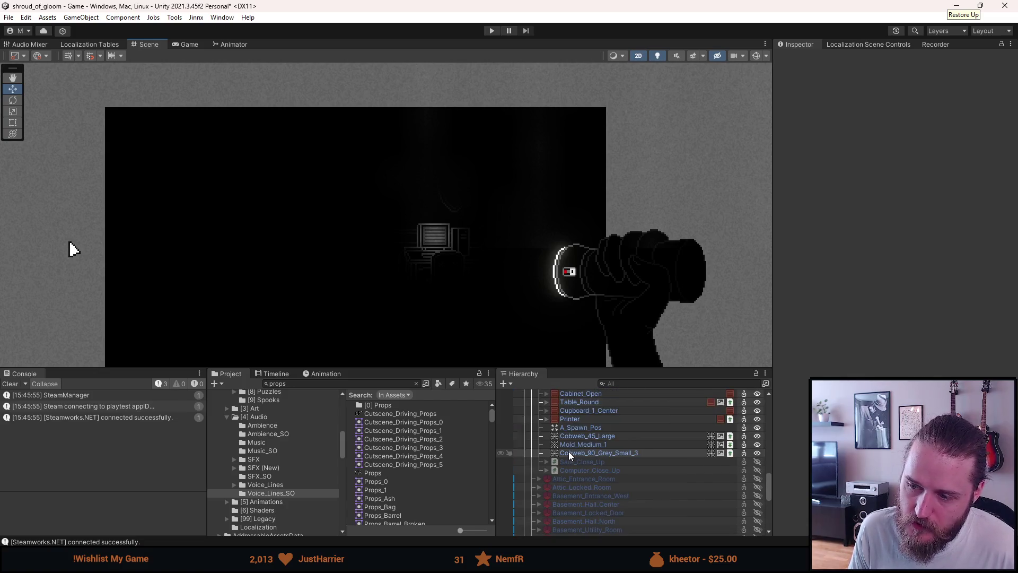
scroll(569, 451, "up", 4)
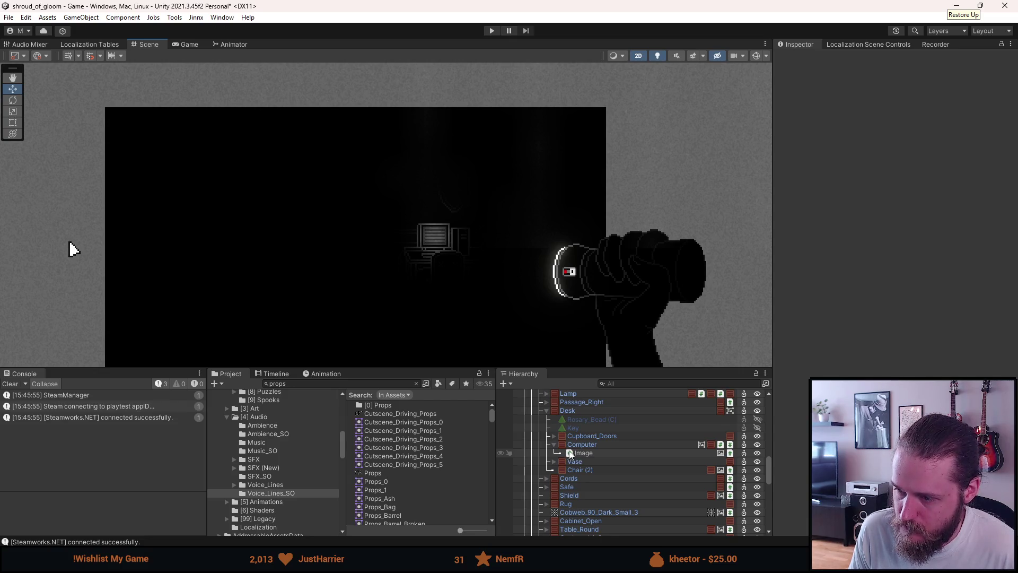
- Select Computer and review its Interactable script triggered On Pointer Click, then collapse it
left_click(580, 453)
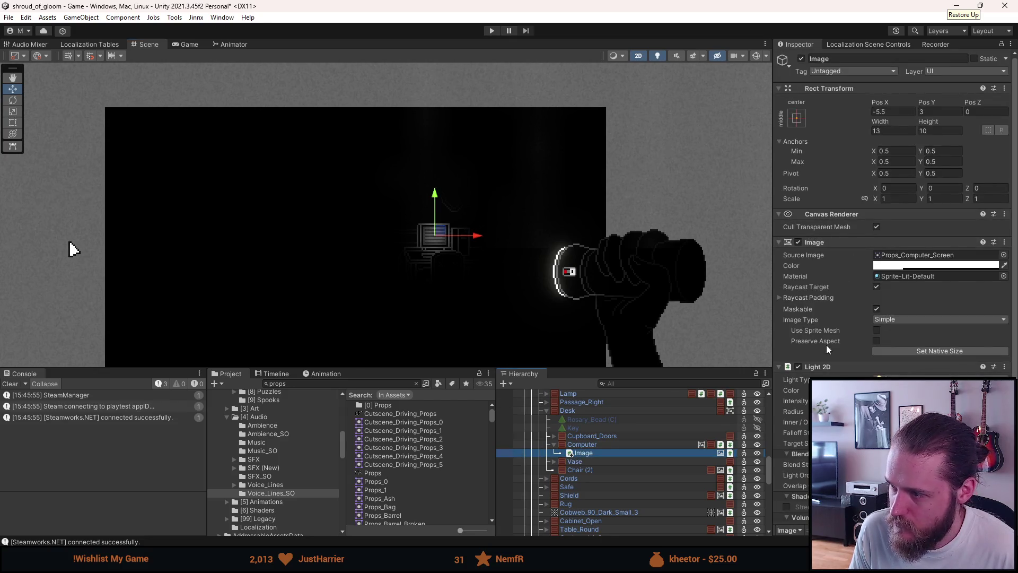
left_click(592, 446)
scroll(896, 287, "down", 1)
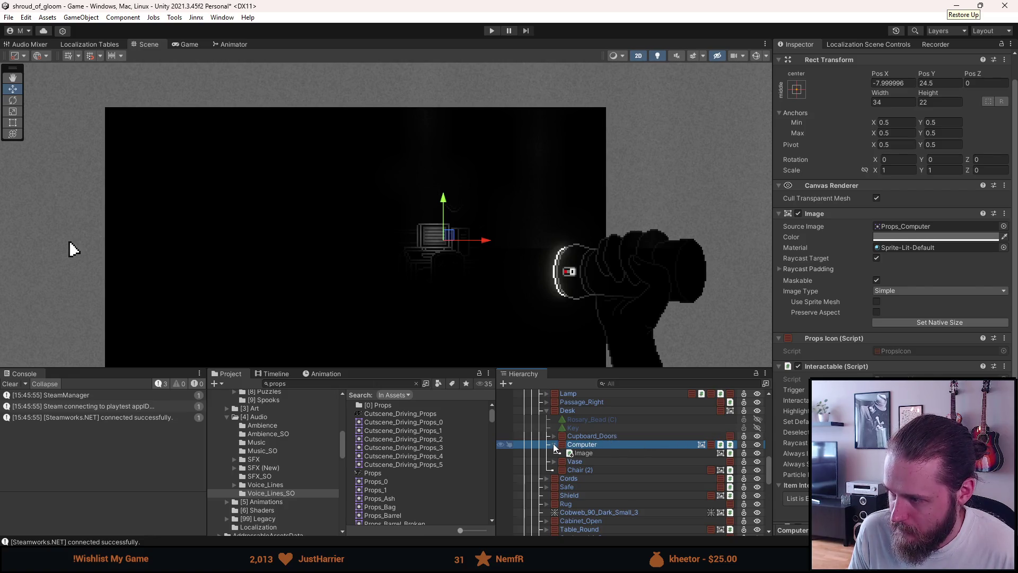
scroll(891, 212, "down", 3)
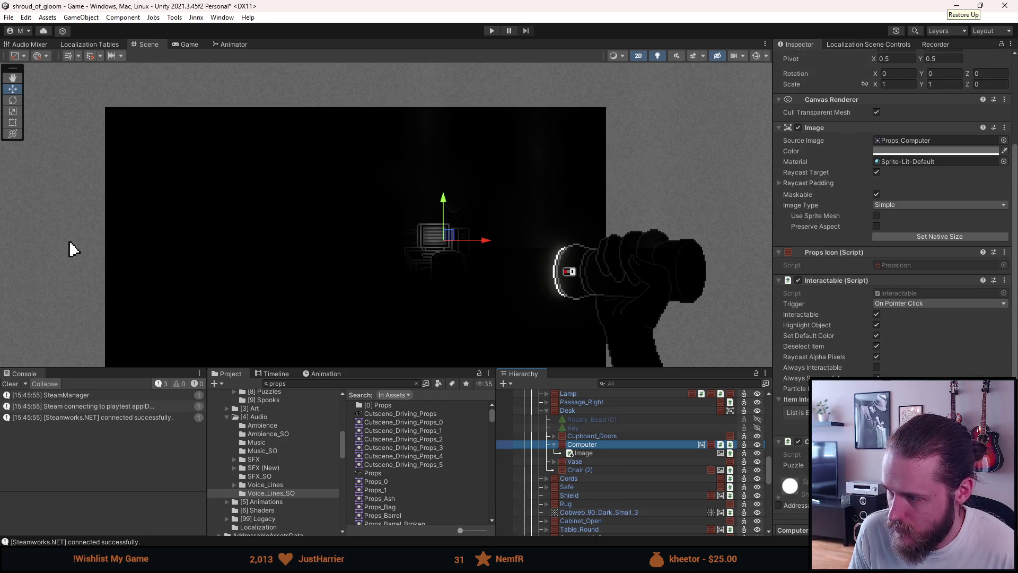
scroll(891, 212, "up", 2)
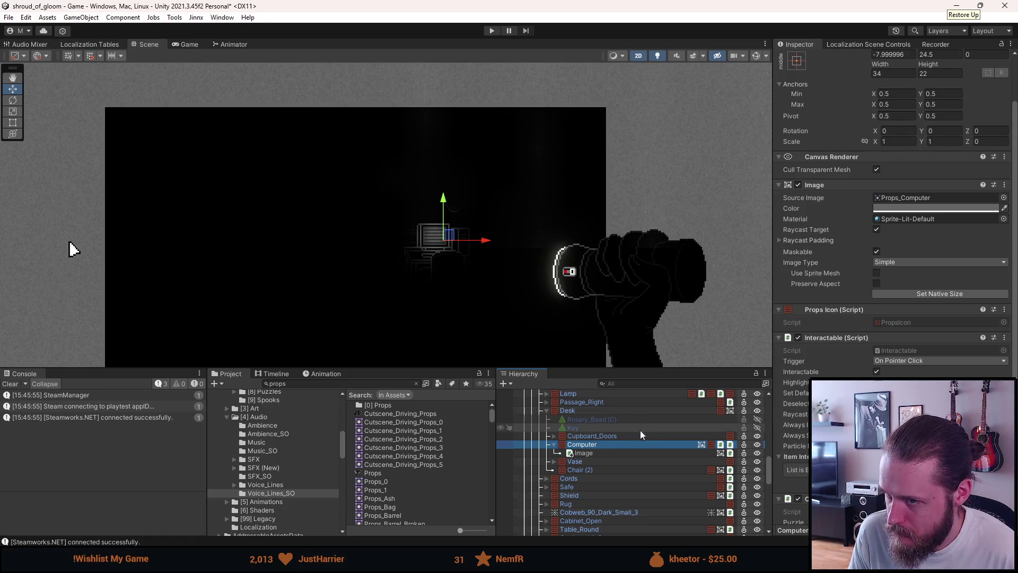
left_click(553, 444)
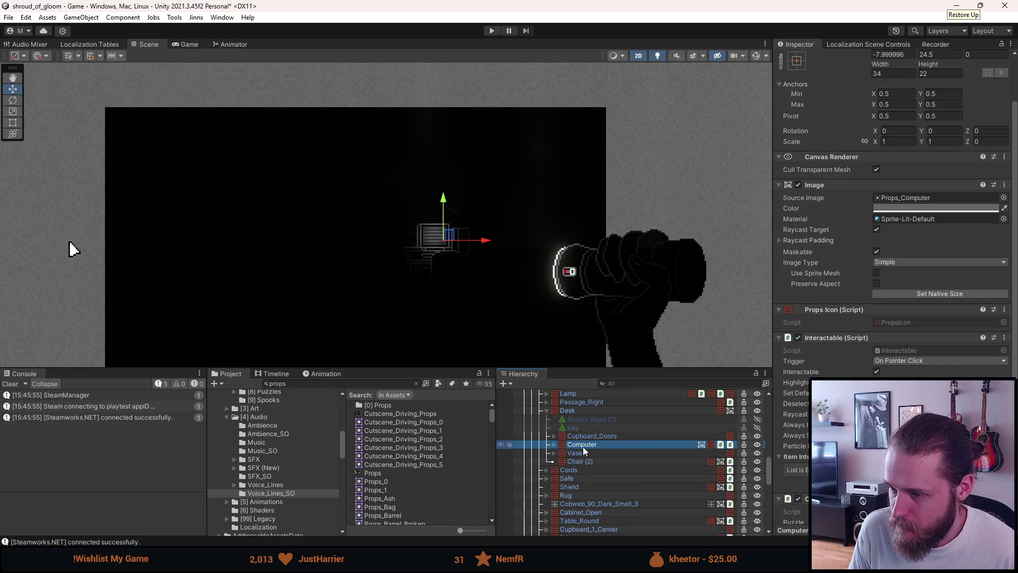
- Duplicate Computer with Ctrl+D and start renaming the Computer (1) copy
key("ctrl+d")
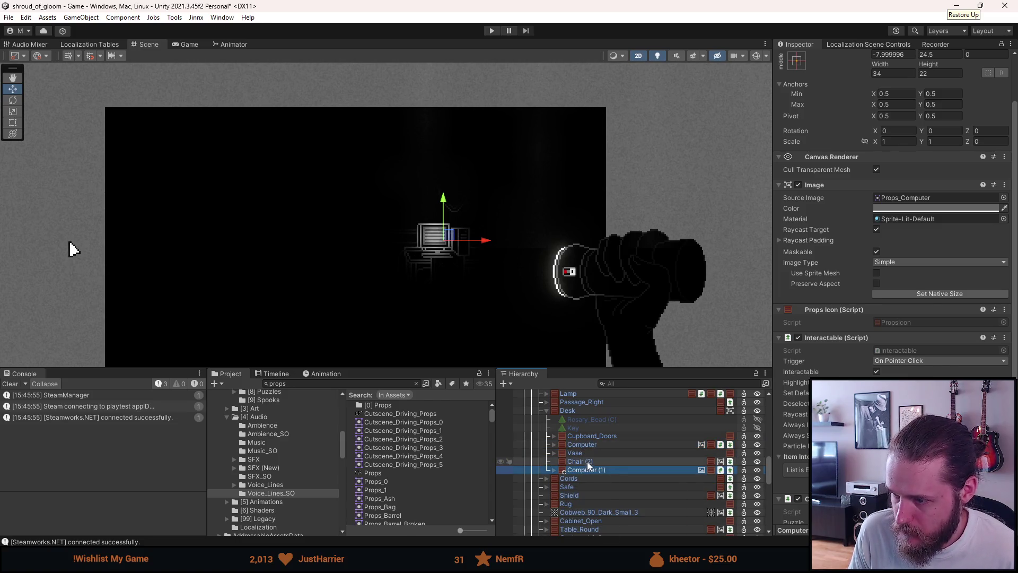
left_click(554, 444)
left_click(576, 455)
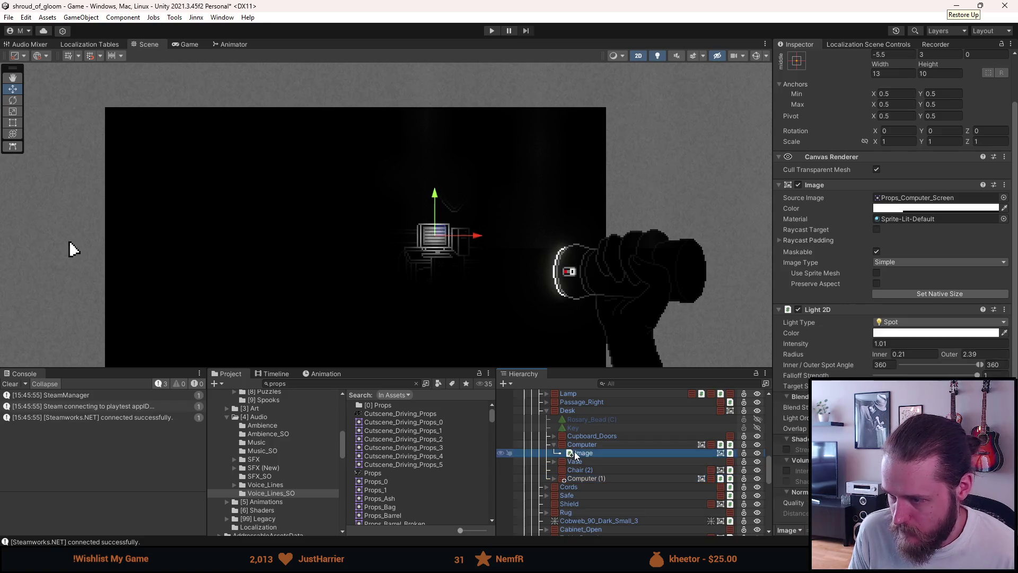
left_click(591, 468)
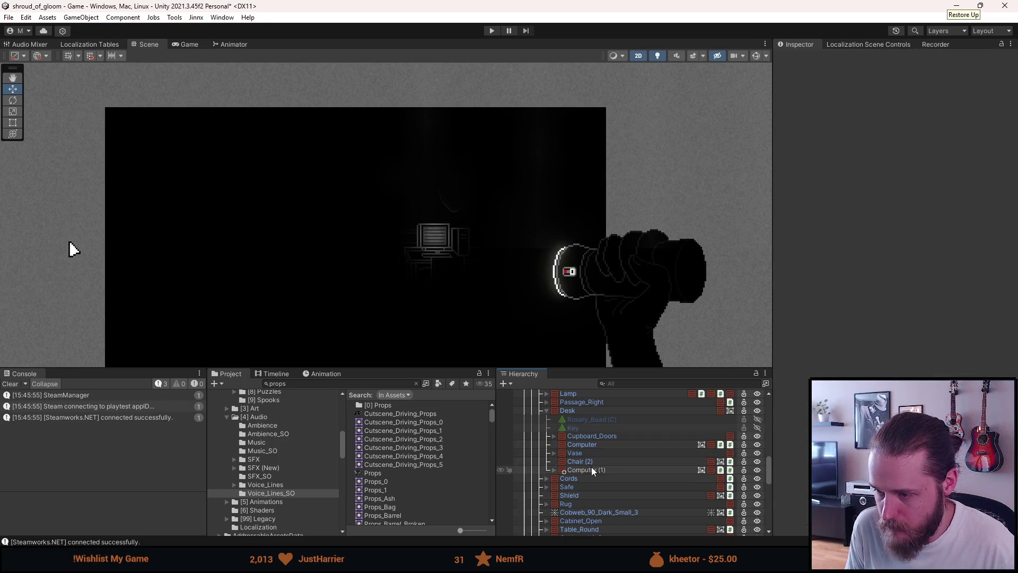
left_click(857, 59)
left_click(858, 59)
scroll(879, 279, "down", 4)
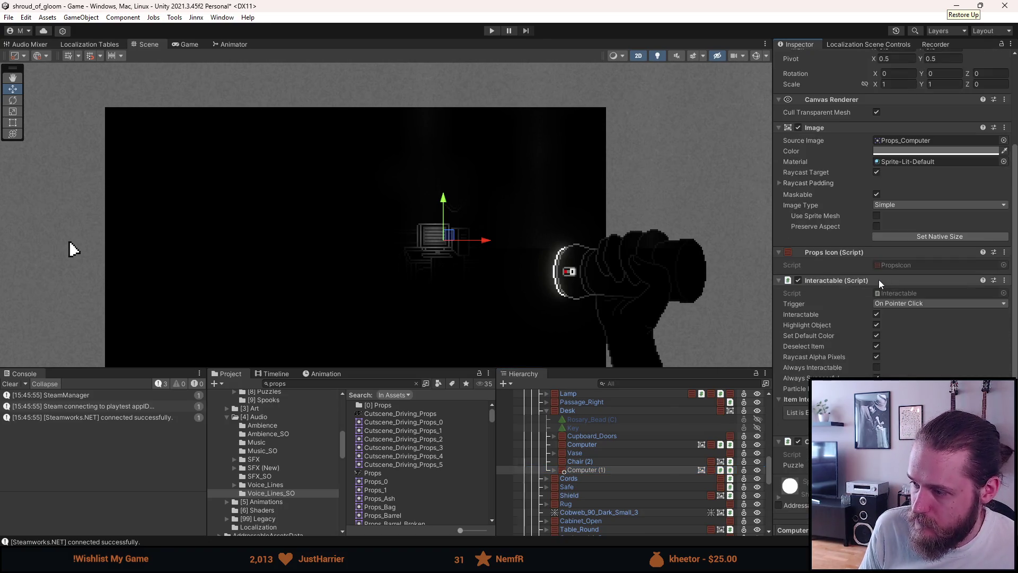
scroll(871, 268, "up", 4)
- Rename the duplicated prop to Computer_On
left_click(874, 58)
key("BackSpace")
key("BackSpace")
key("BackSpace")
type("_On")
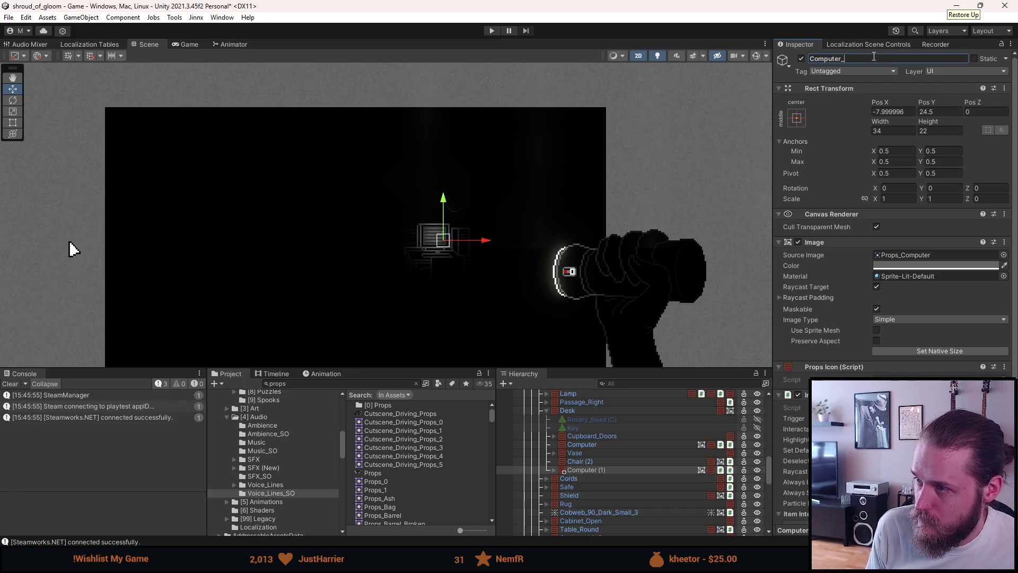
key("Return")
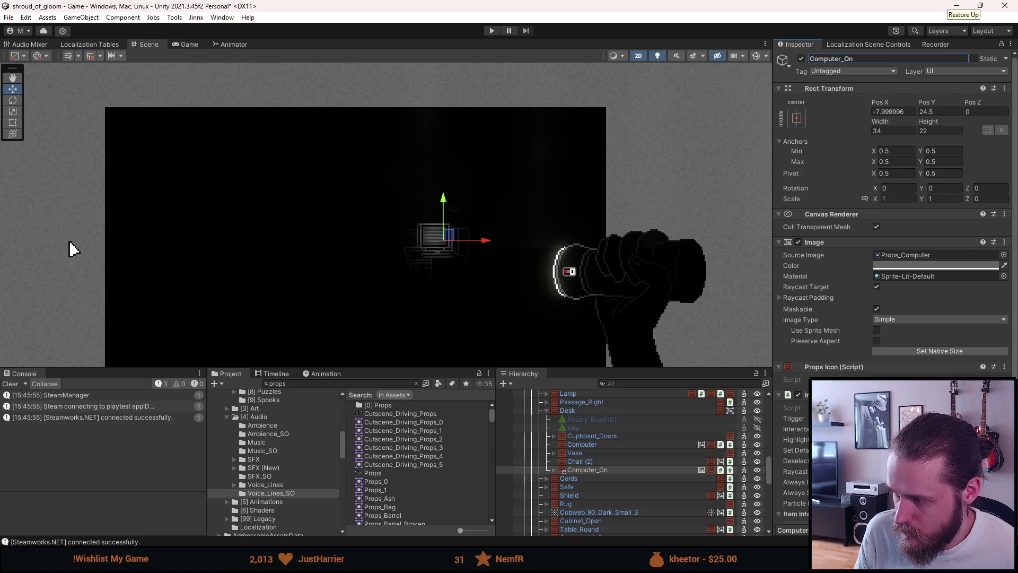
- Look over Computer_On, then select the Desk to view its Props_Desk image
scroll(891, 266, "down", 4)
scroll(849, 435, "up", 2)
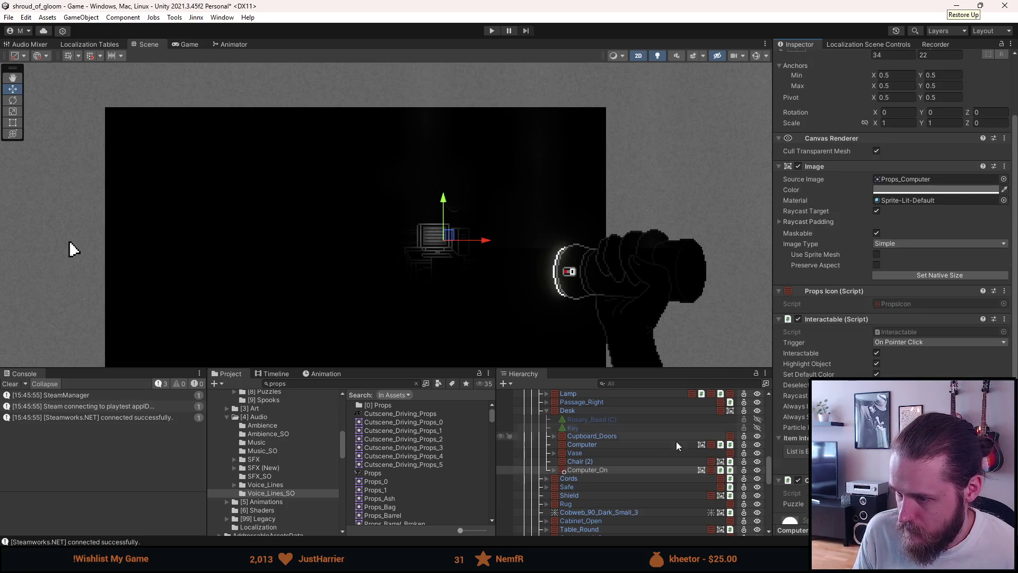
left_click(606, 469)
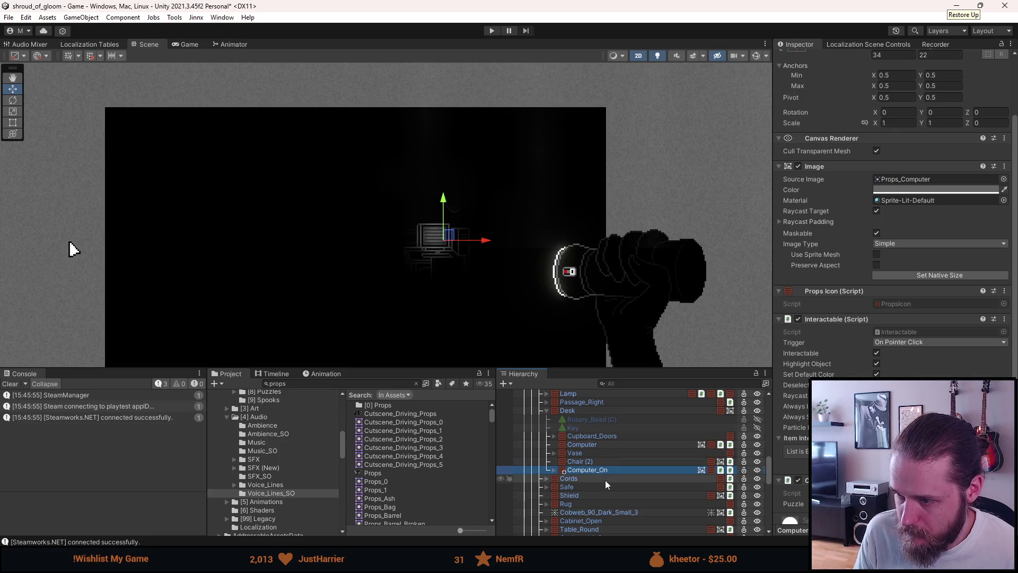
left_click(587, 411)
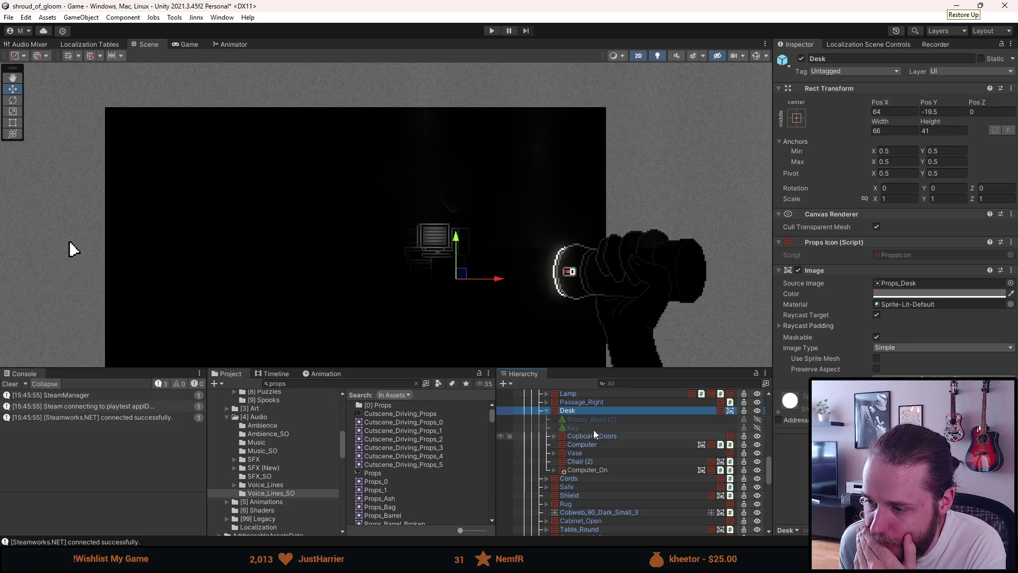
- Select Second_Office and apply all of its pending overrides to the prefab
scroll(590, 434, "up", 3)
scroll(591, 437, "down", 3)
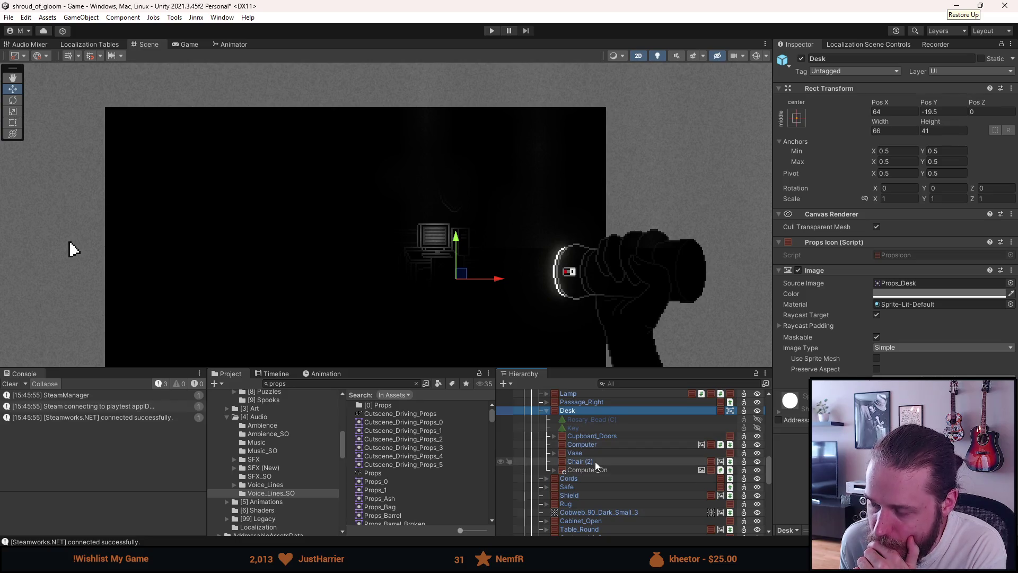
scroll(595, 461, "up", 3)
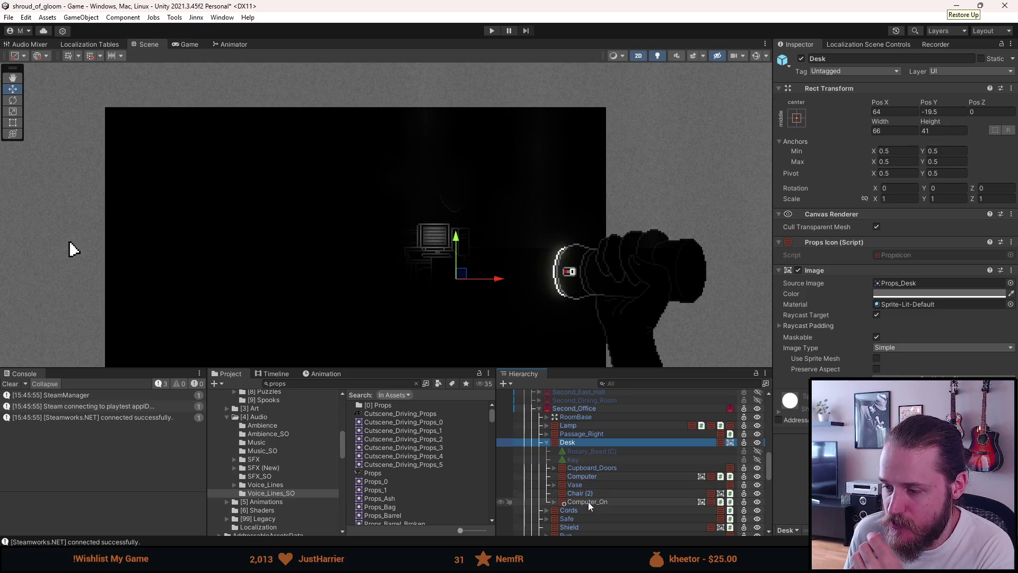
left_click(586, 408)
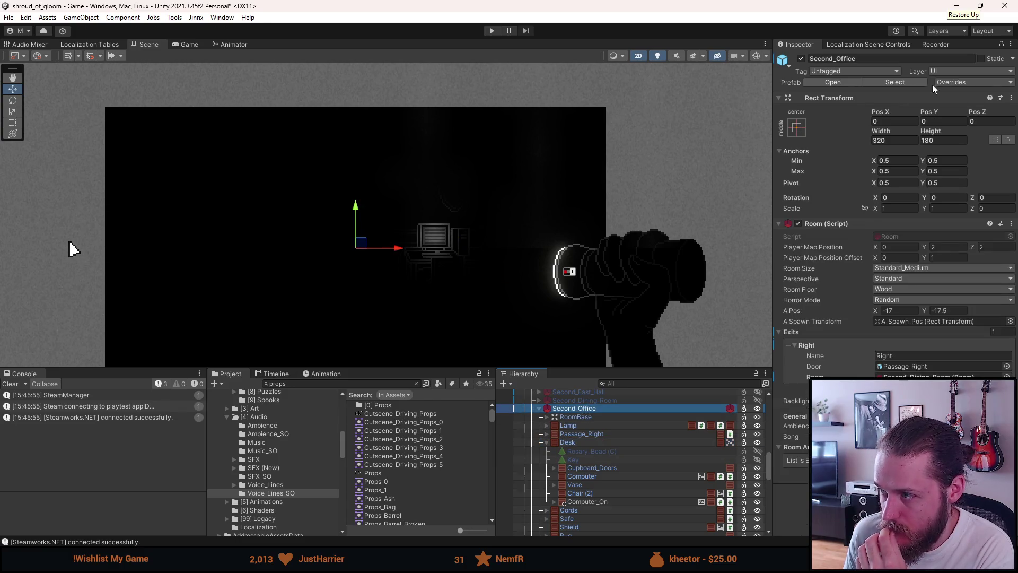
left_click(961, 81)
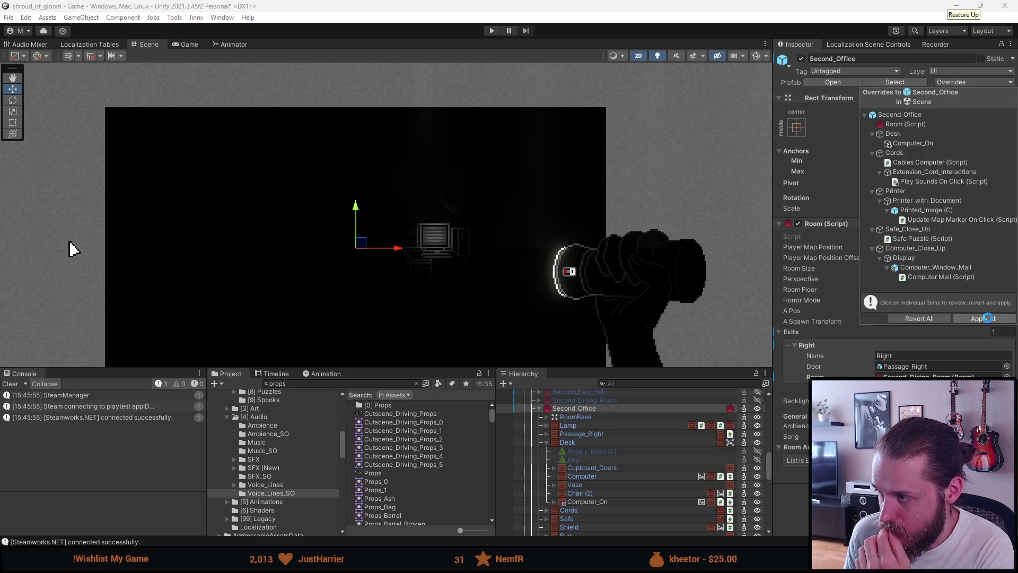
left_click(841, 79)
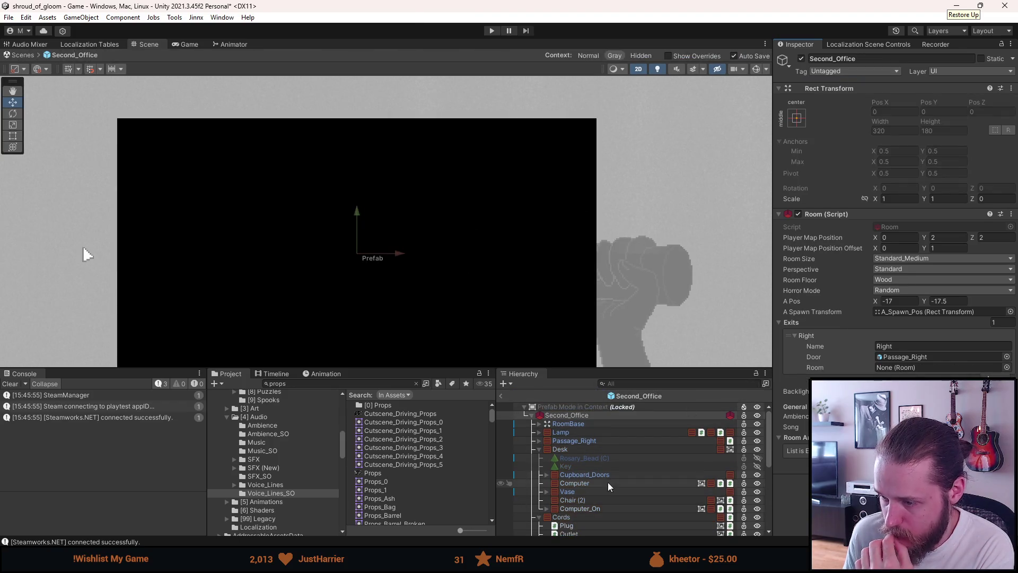
- Move Computer_On directly below Computer under Desk, then ping its Interactable script in the project
left_click_drag(594, 508, 586, 488)
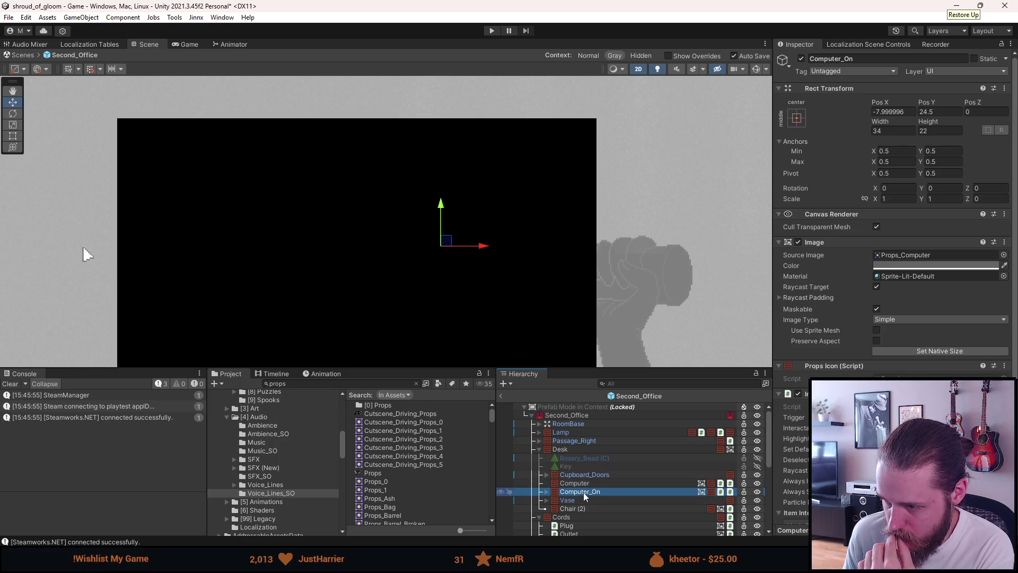
left_click(583, 485)
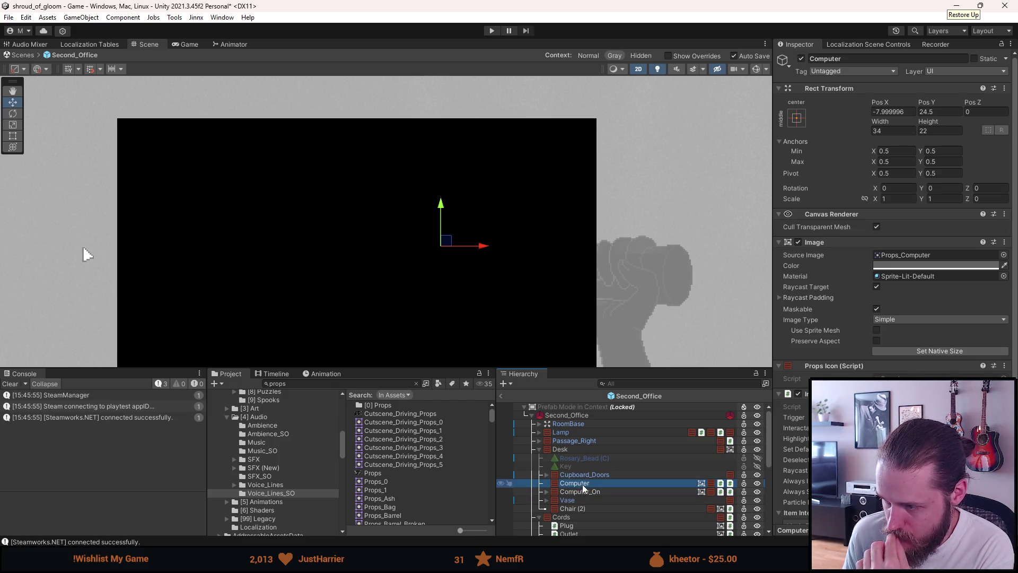
left_click(587, 492)
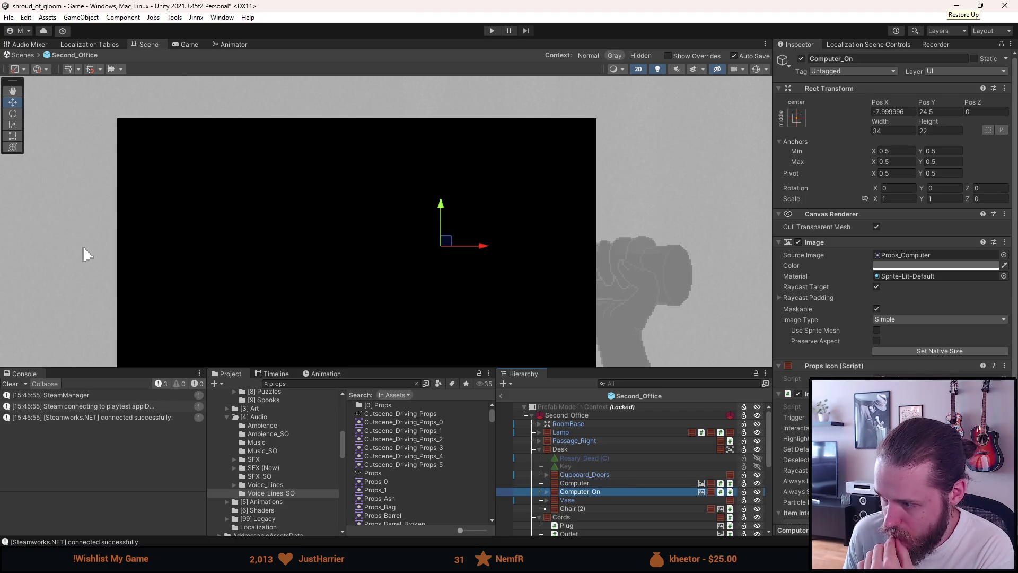
scroll(891, 212, "down", 3)
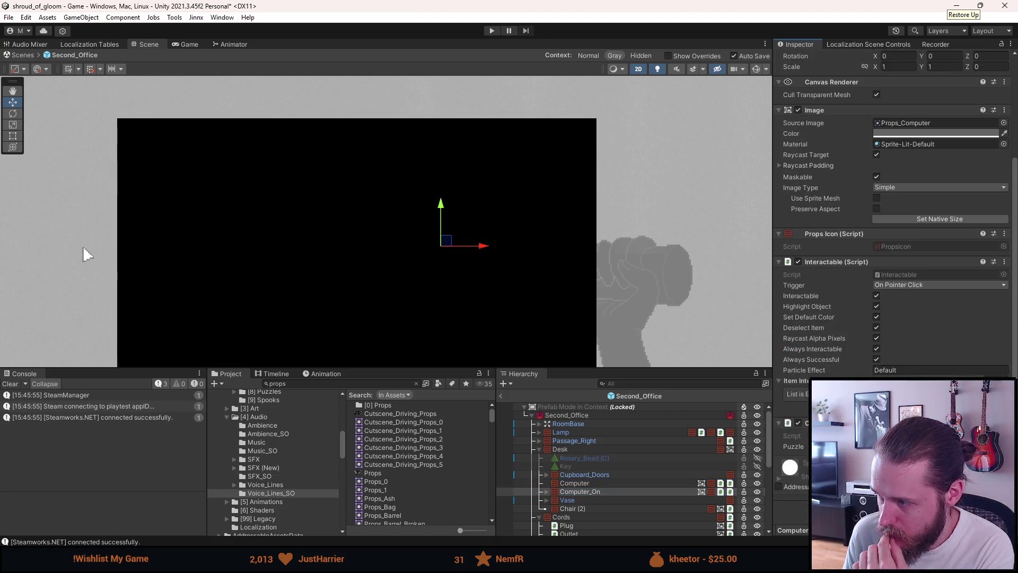
left_click(908, 273)
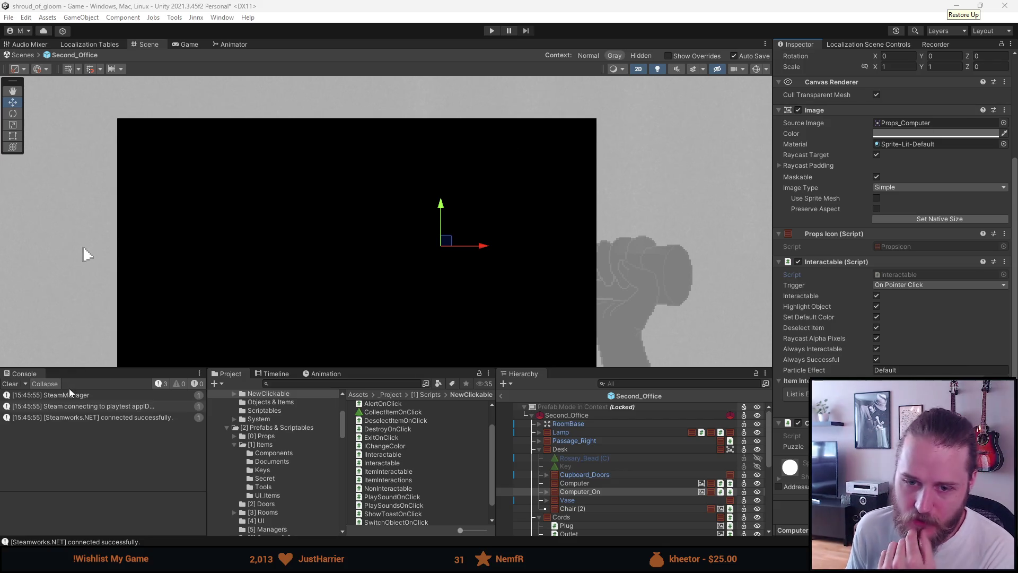
- Clear the console log, then review the Computer and Desk objects in the Inspector
left_click(12, 385)
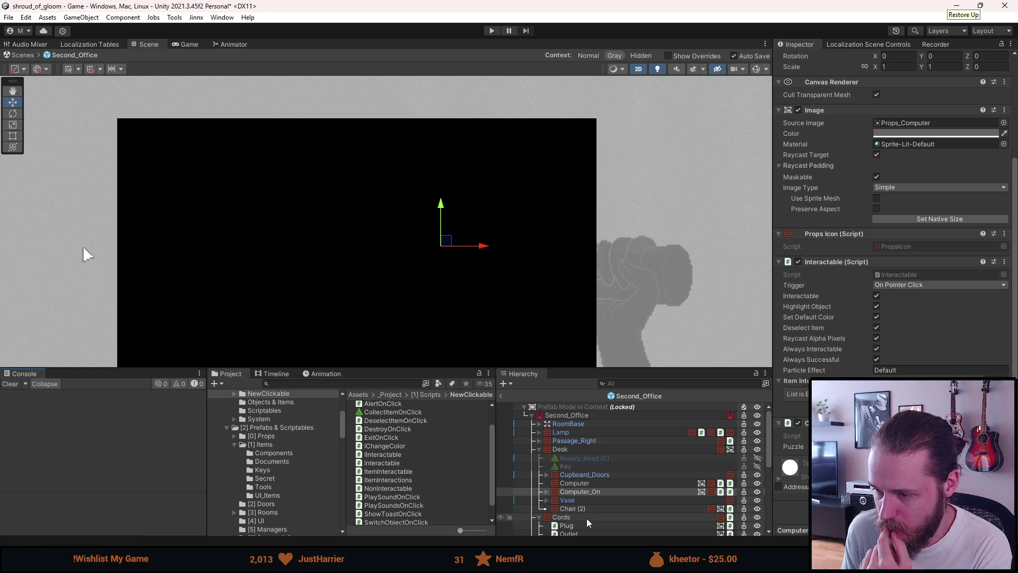
left_click(575, 482)
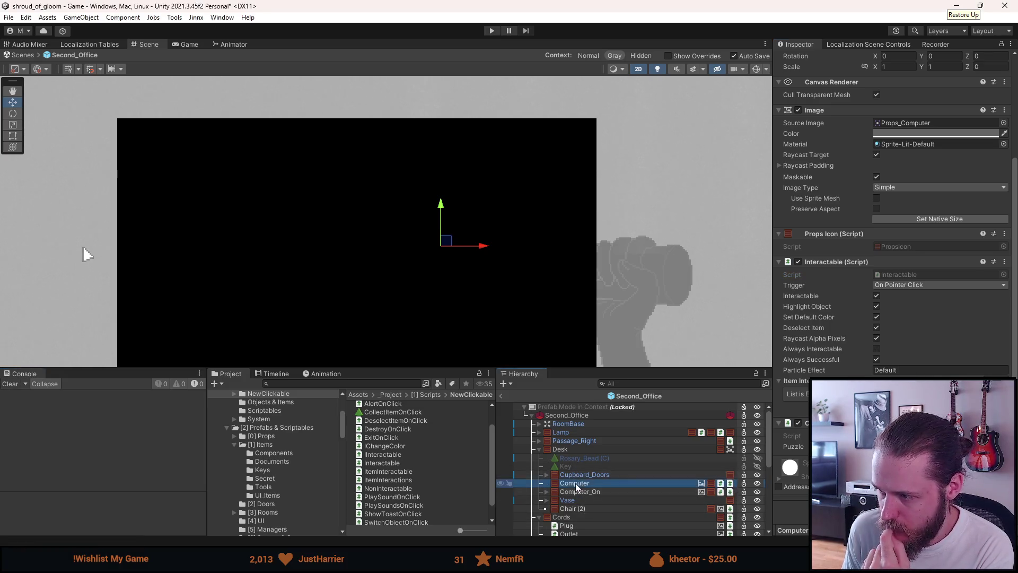
left_click(586, 450)
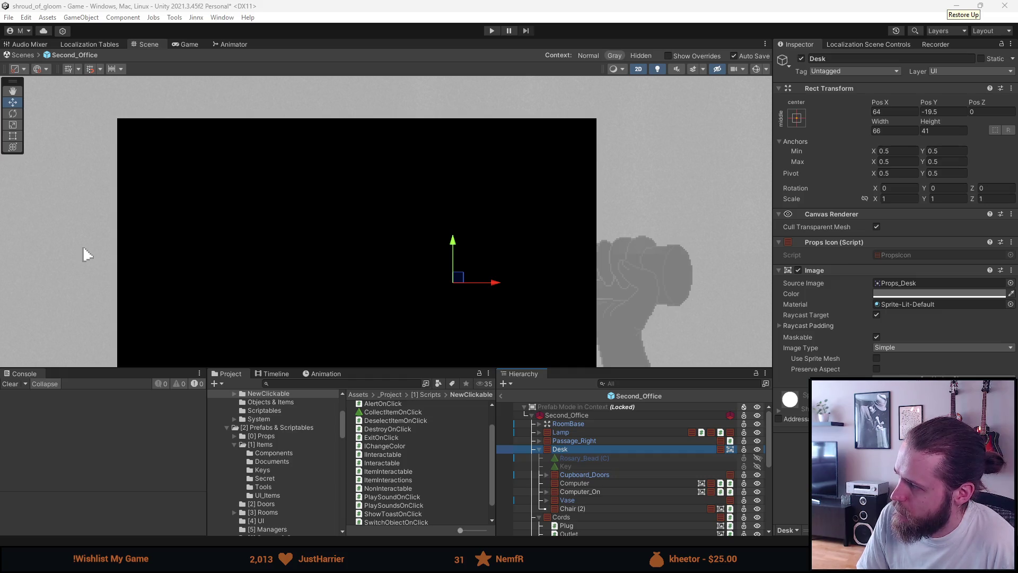
scroll(630, 470, "down", 10)
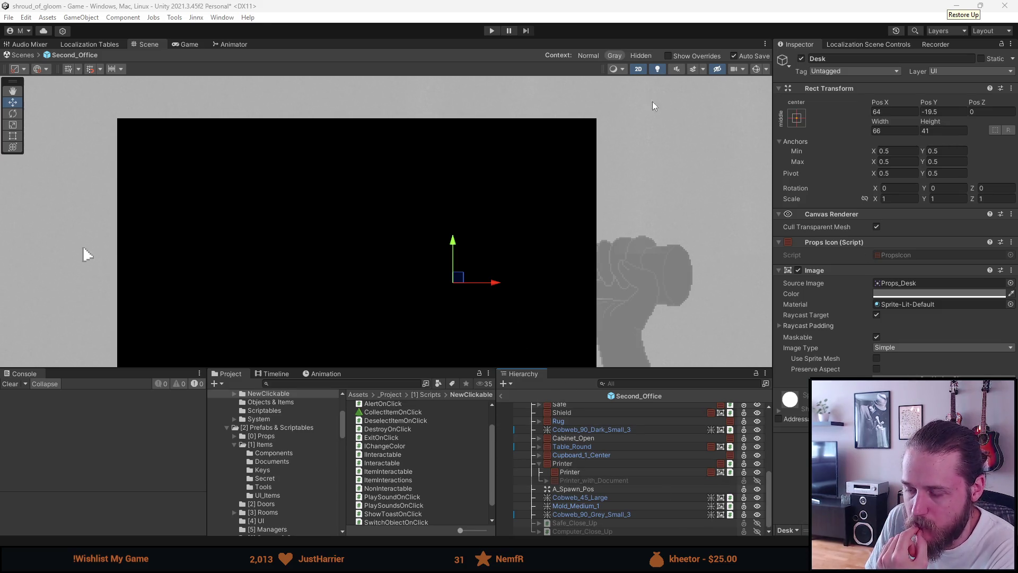
- Turn on Scene lighting, then pan and zoom in to frame the office desk and computer
mouse_move(596, 195)
left_mouse_down()
mouse_move(561, 239)
mouse_move(559, 260)
left_mouse_up()
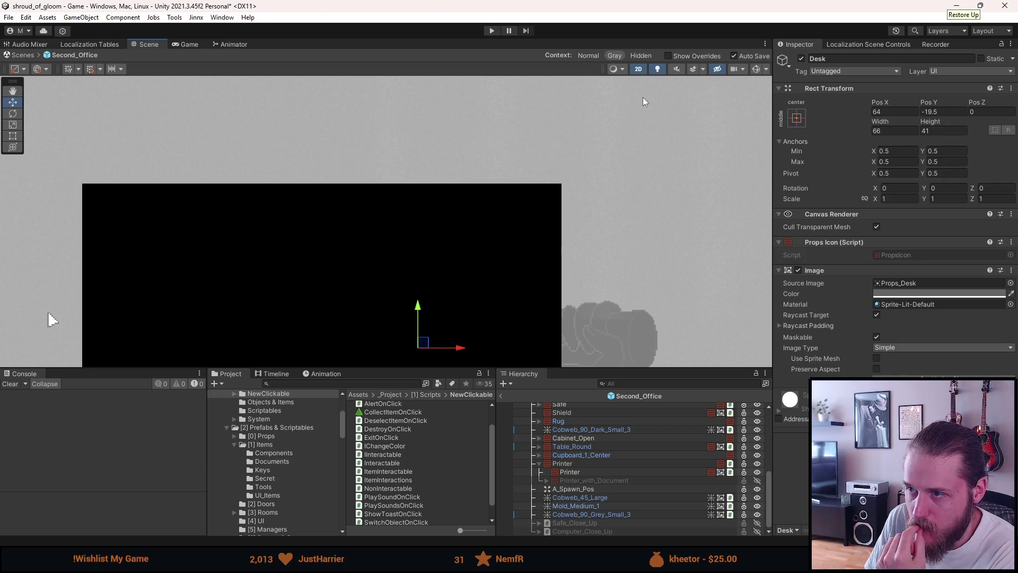
left_click(658, 69)
scroll(455, 279, "up", 1)
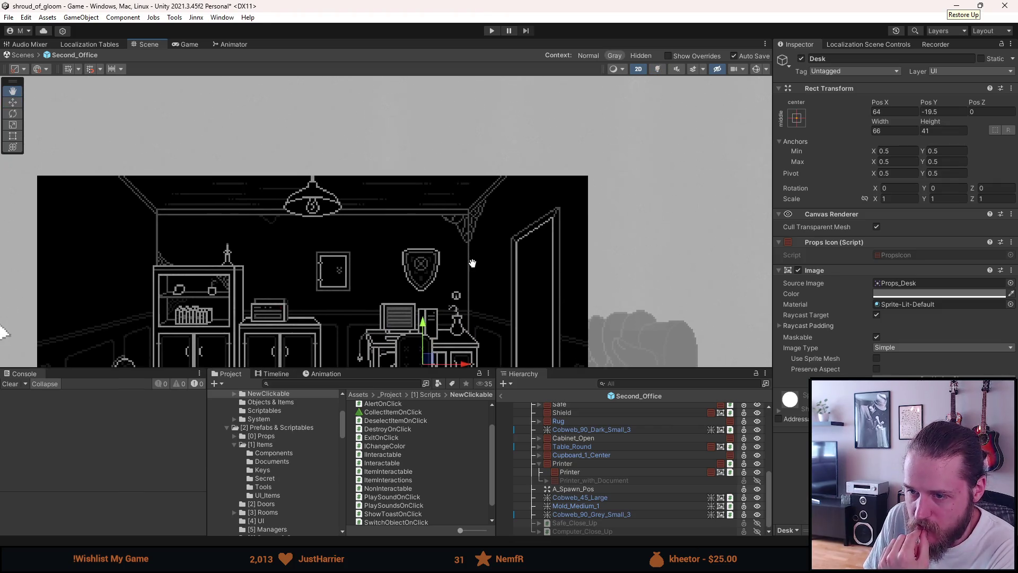
scroll(432, 304, "up", 3)
left_click_drag(380, 297, 386, 308)
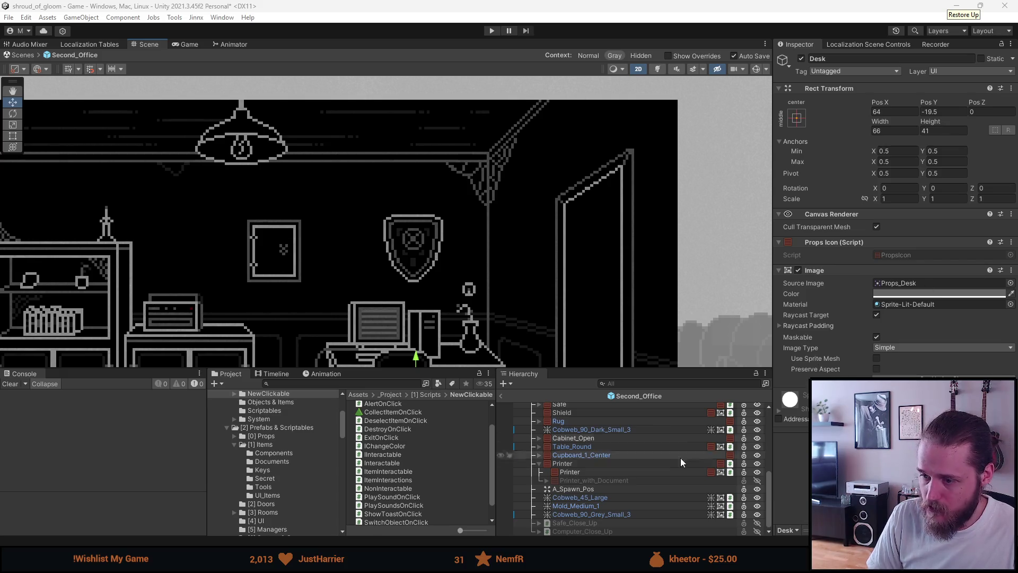
- Select the Desk object in the Second_Office prefab hierarchy
scroll(573, 475, "up", 3)
scroll(562, 467, "up", 10)
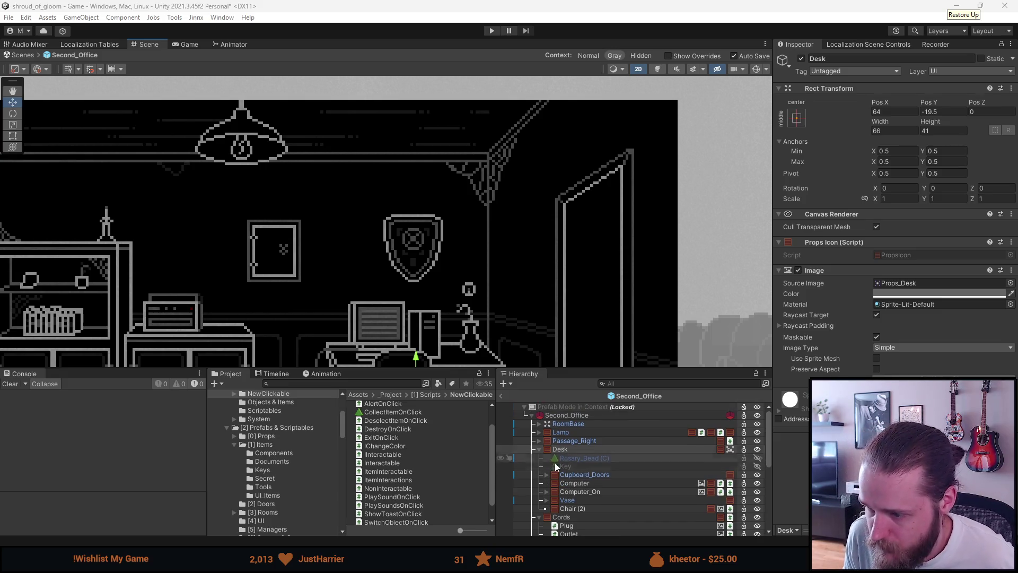
left_click(573, 450)
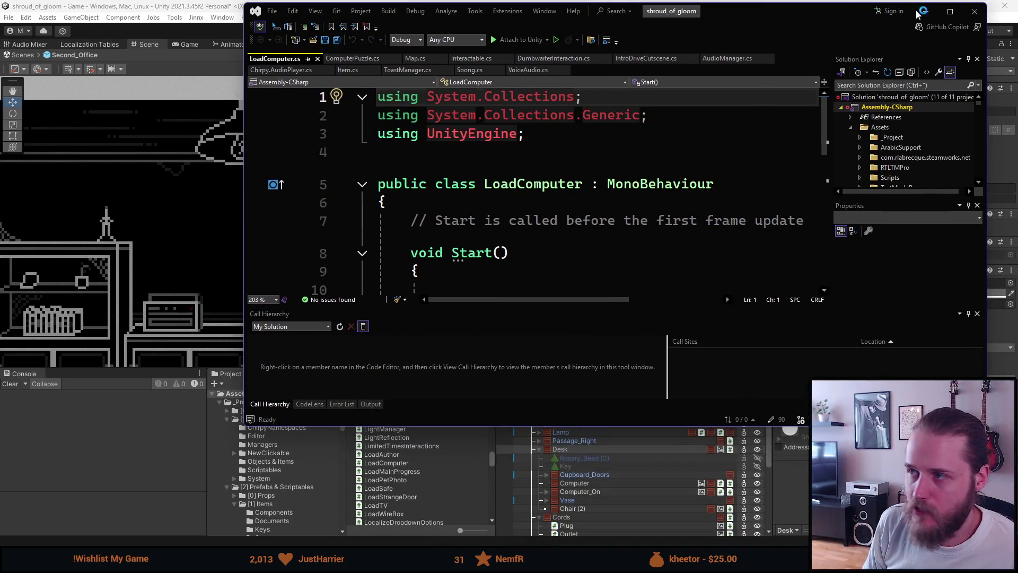
- Maximize the editor, save LoadComputer, and delete the template Start and Update methods
double_click(917, 13)
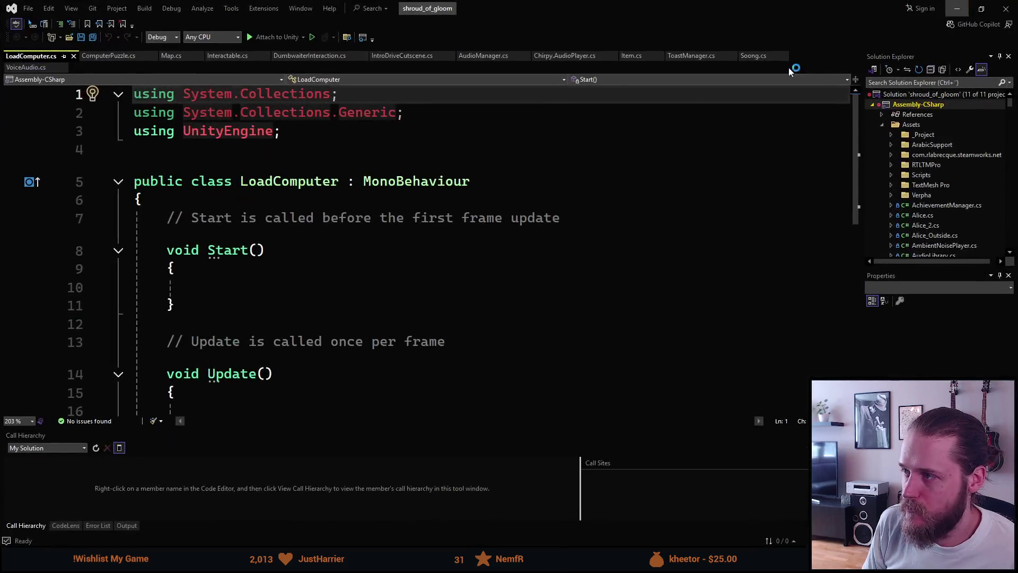
left_click(341, 267)
key("ctrl+s")
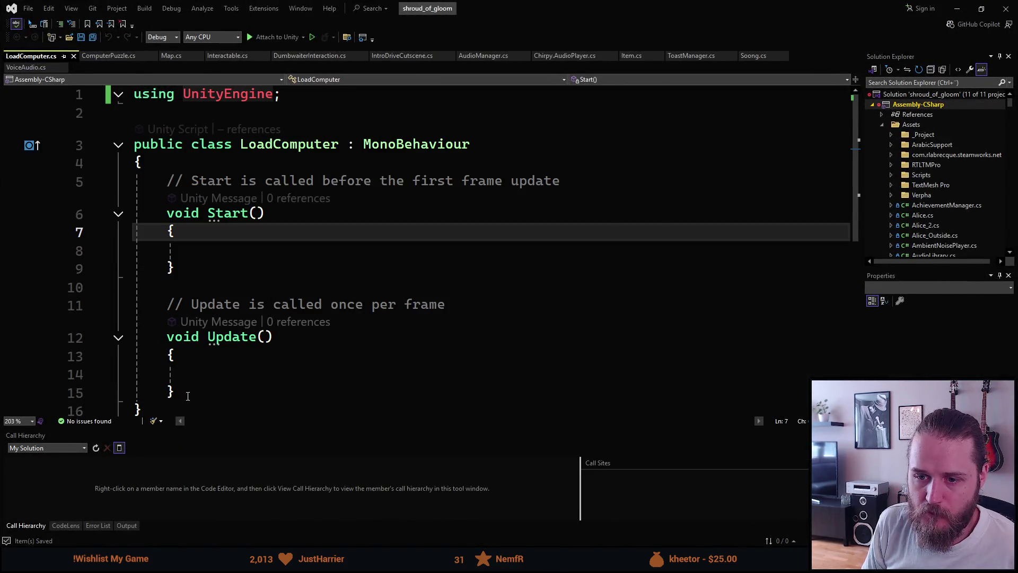
left_click_drag(177, 391, 167, 180)
key("BackSpace")
- Add serialized GameObject fields _computerOff and _computerOn
type("sfpr")
key("Tab")
key("Tab")
type("GameO")
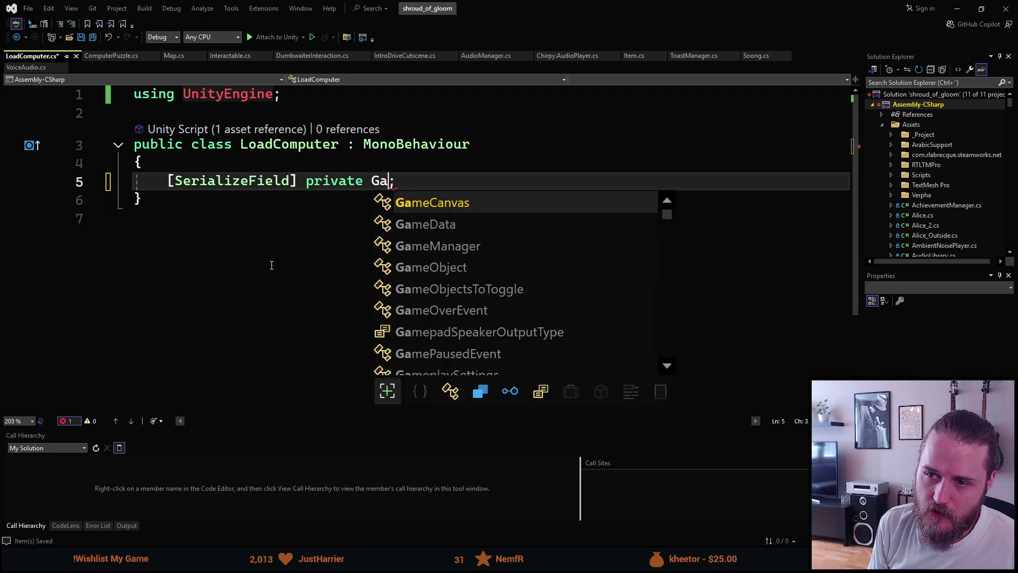
key("Tab")
type("_computerOff")
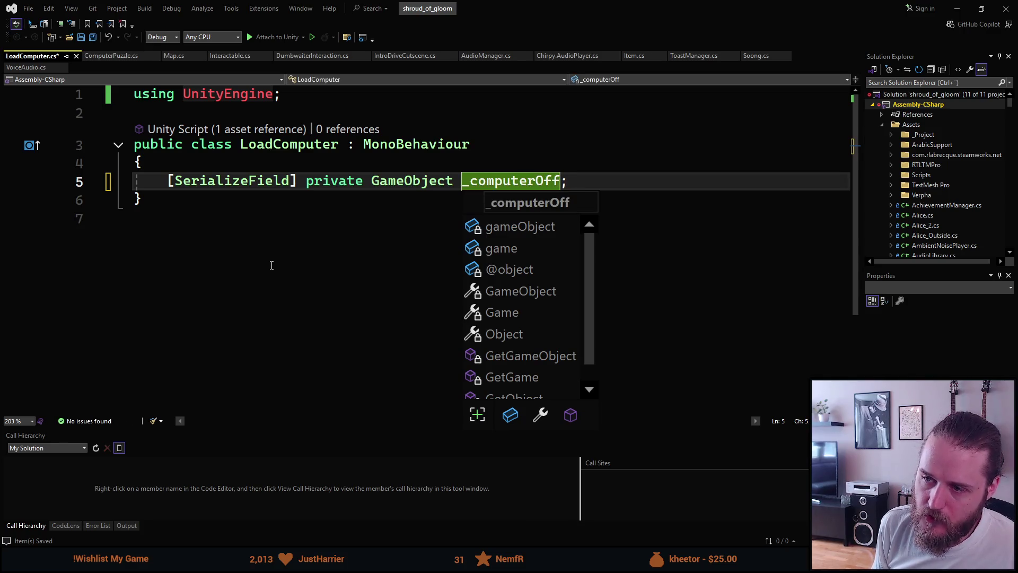
key("ctrl+d")
key("BackSpace")
key("BackSpace")
key("BackSpace")
type("On")
key("End")
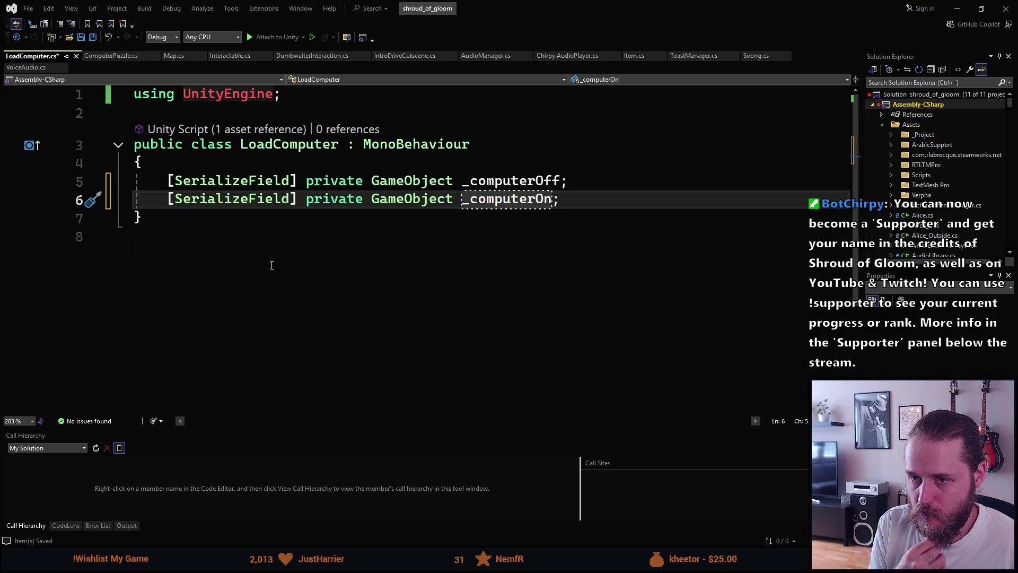
- Add a serialized ComputerPuzzle field named _computerPuzzle
key("Return")
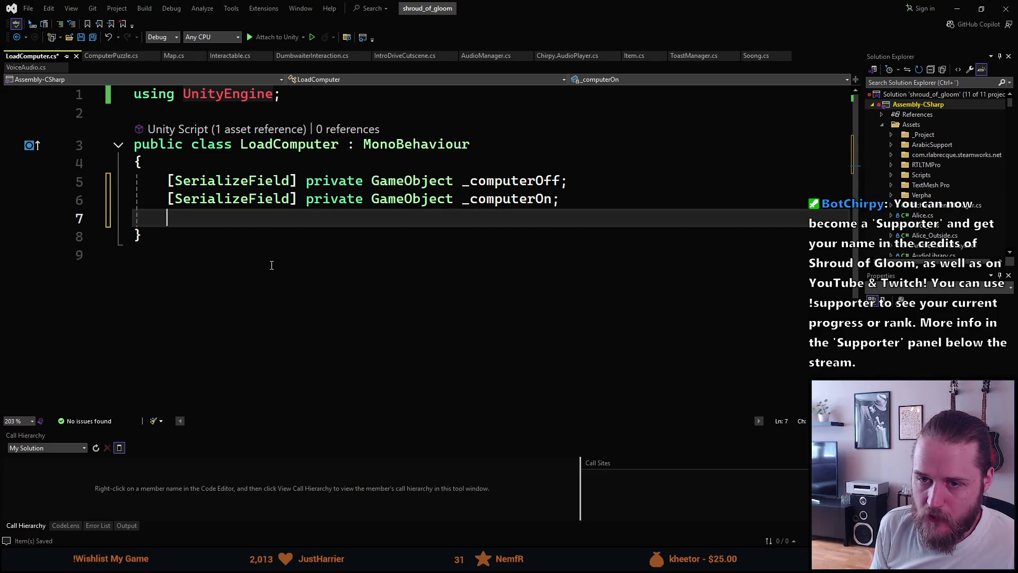
type("sfpr")
key("Tab")
key("Tab")
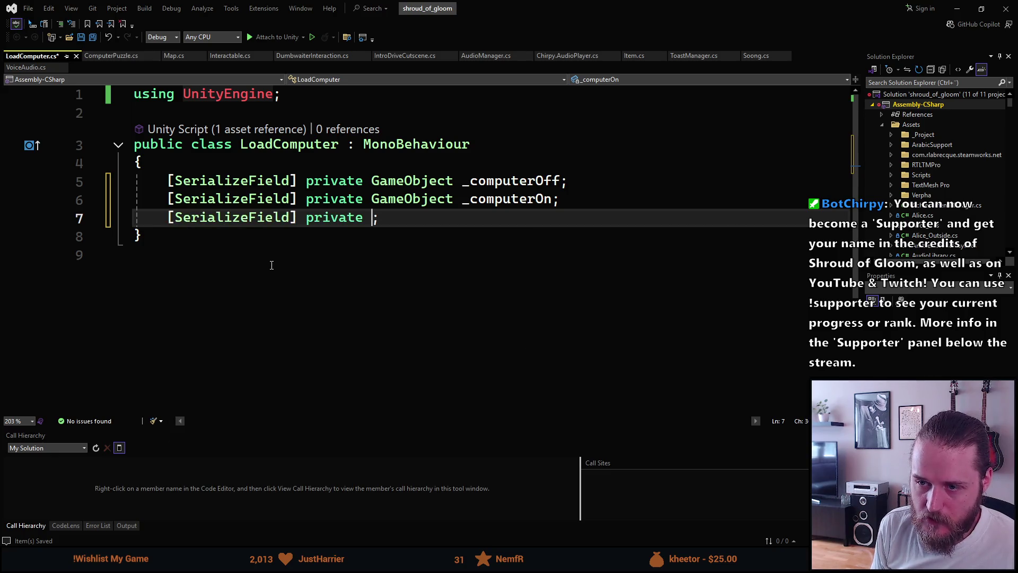
type("ComputerPuz")
key("Tab")
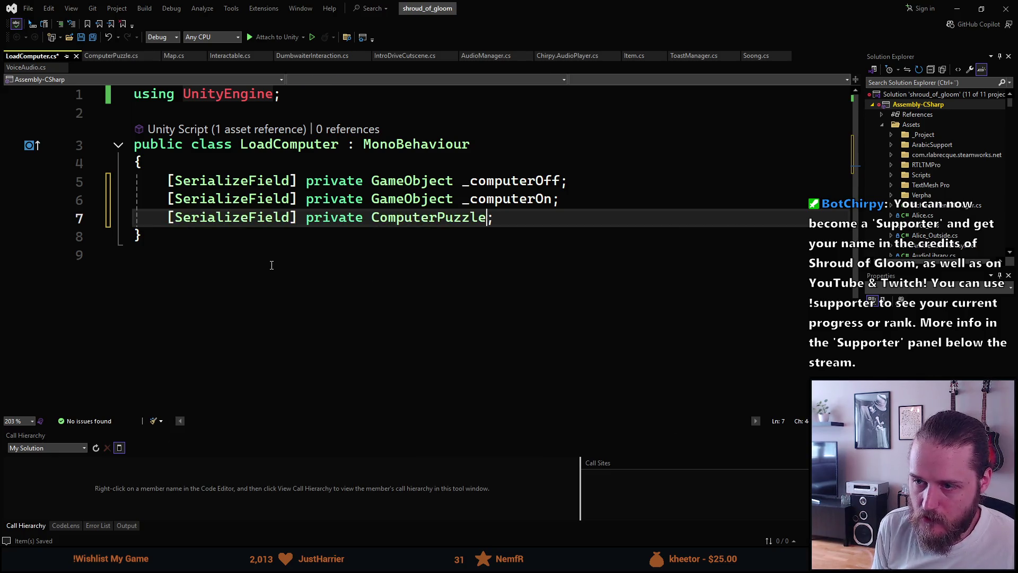
type("_computer")
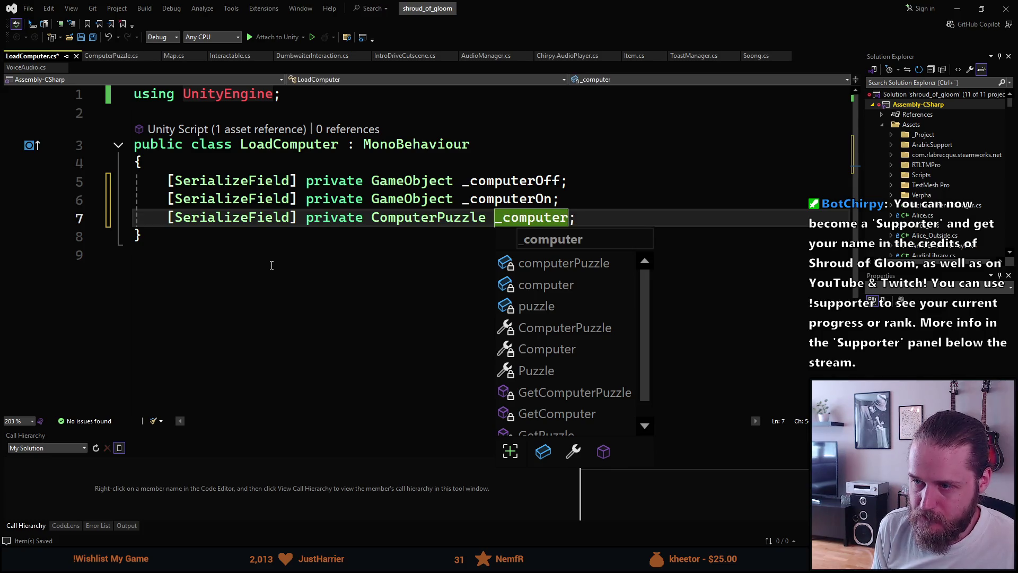
type("Puzzle")
key("Return")
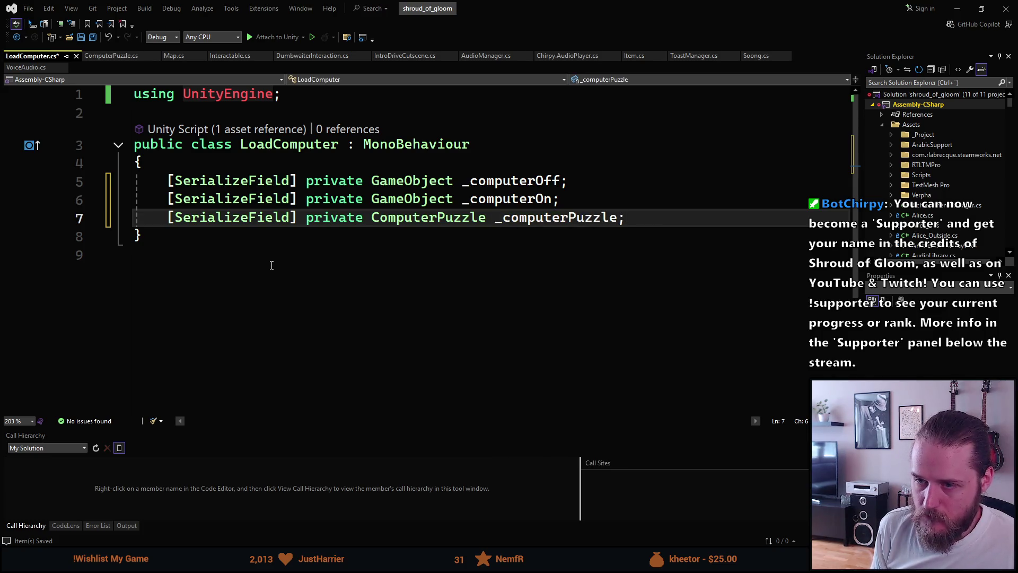
- Add an empty private OnEnable method below the fields
key("Return")
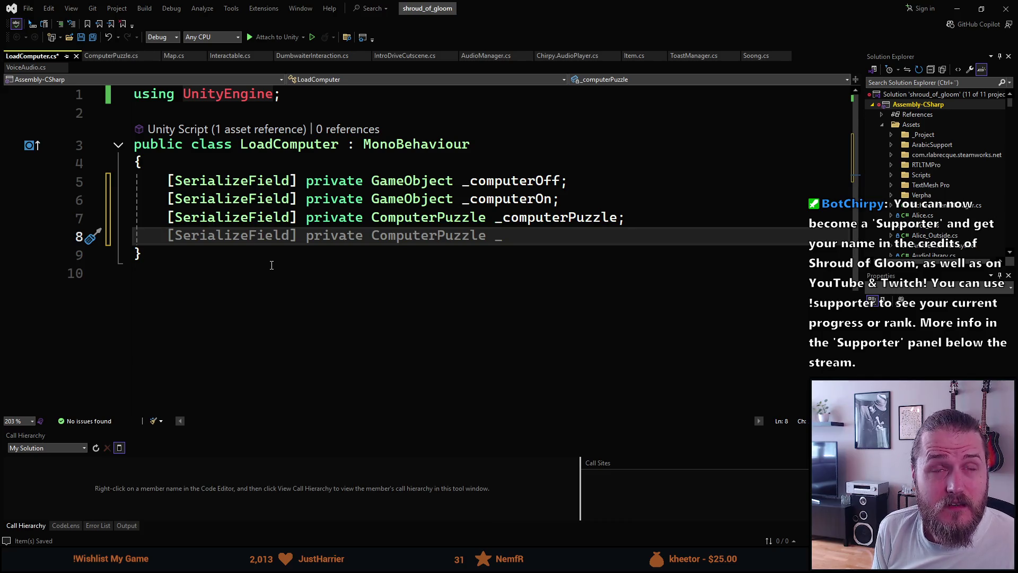
key("Return")
type("private void OnE")
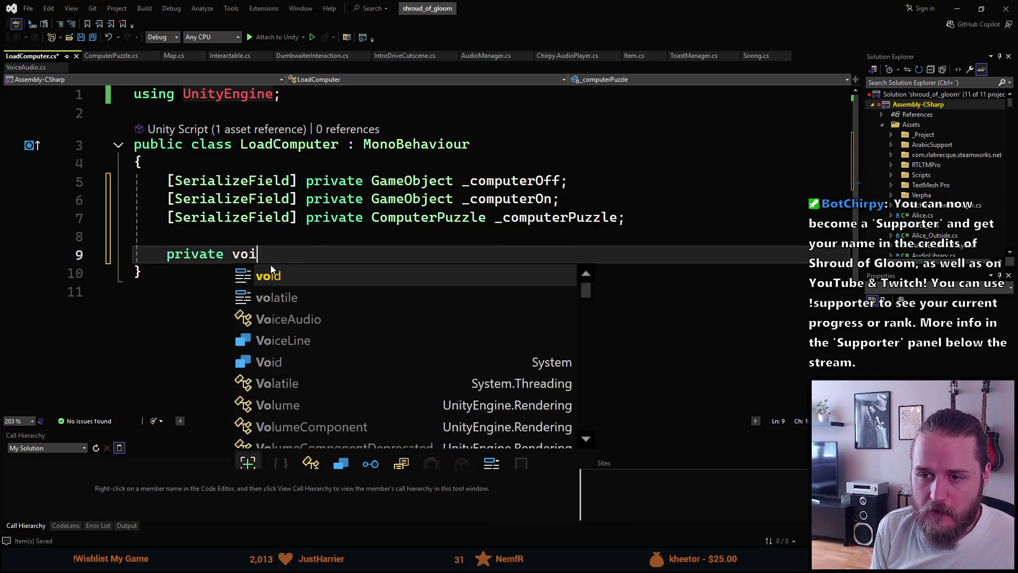
type("na")
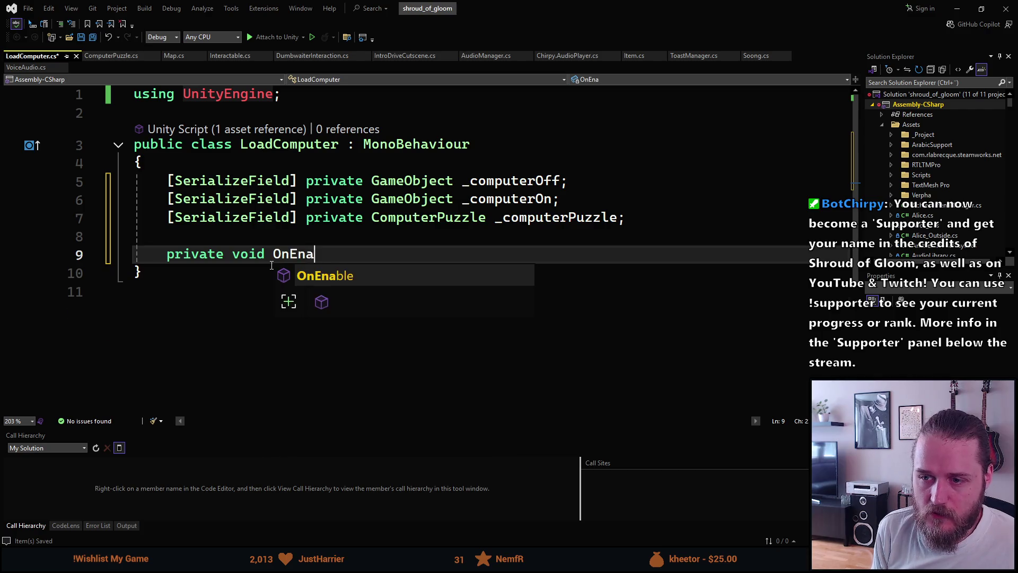
key("Tab")
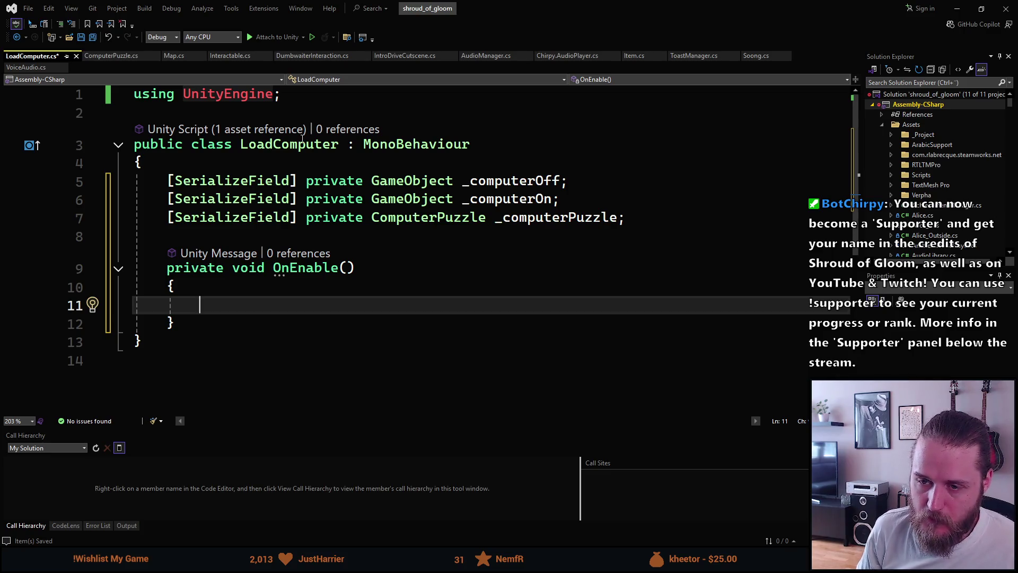
key("alt+Tab")
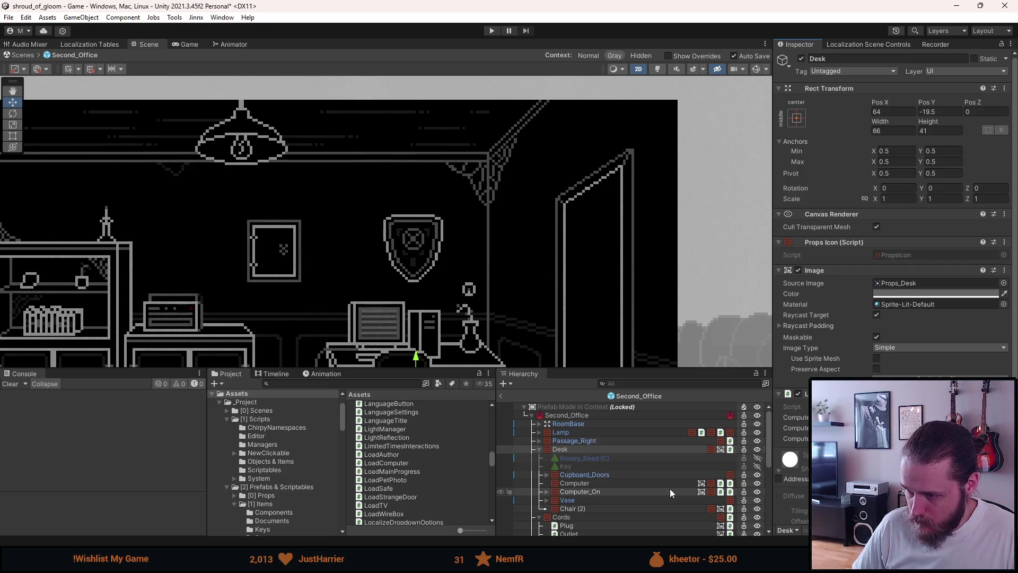
- Set Computer_On inactive so the monitor starts switched off
scroll(622, 492, "down", 10)
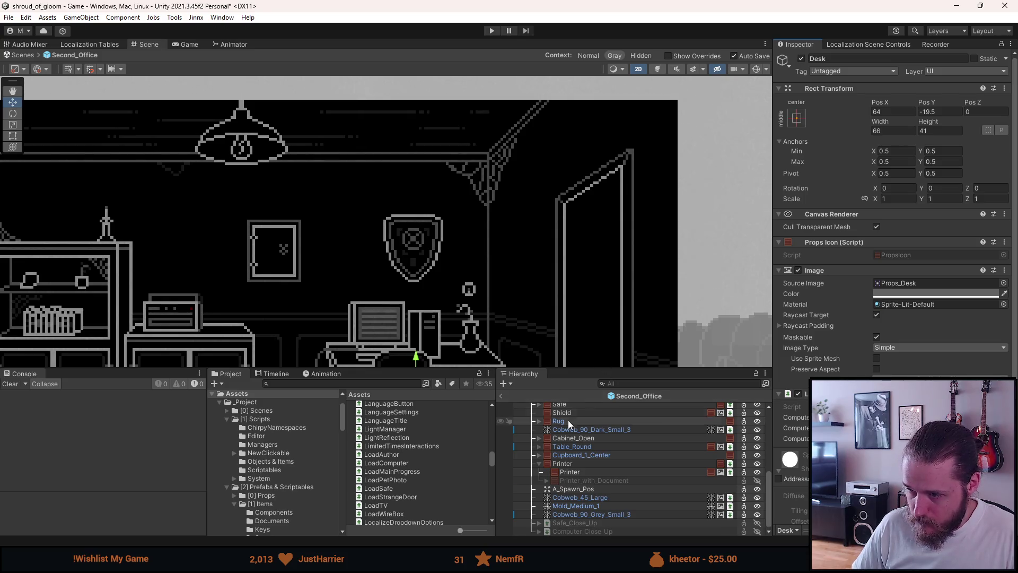
scroll(567, 418, "up", 10)
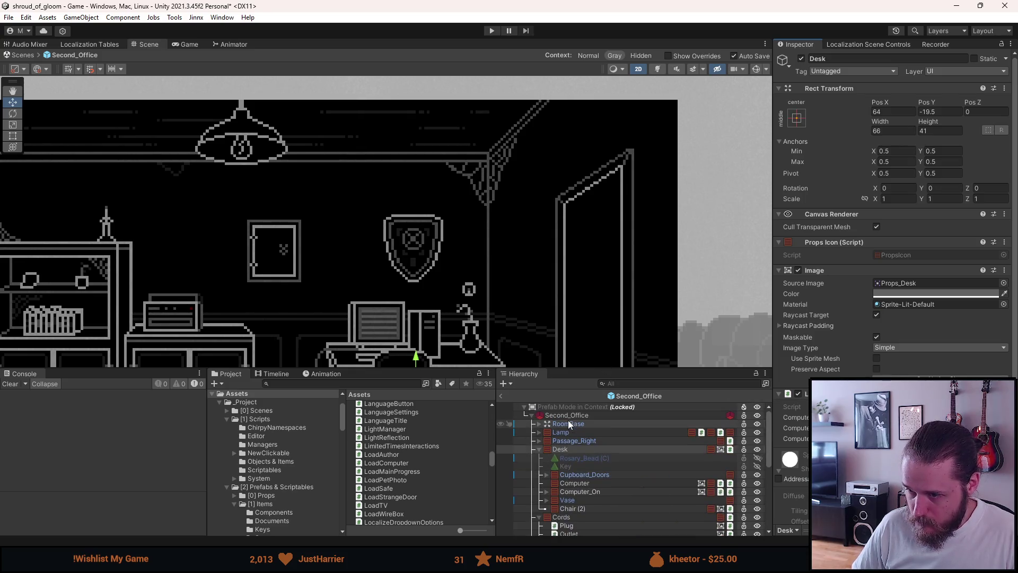
left_click(599, 490)
key("alt+shift+a")
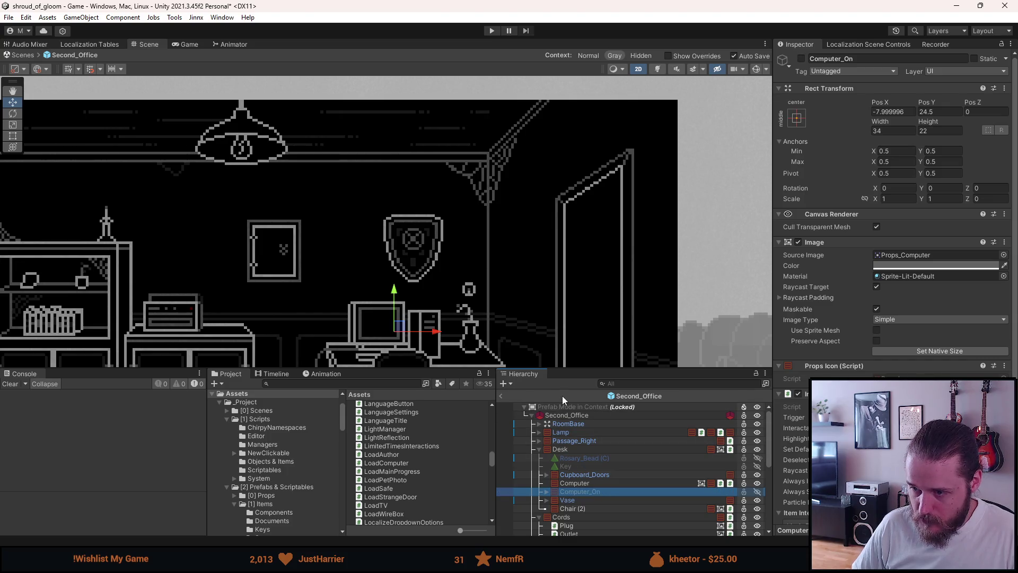
- Exit Prefab Mode to the full scene, save it, and start play mode
left_click(502, 396)
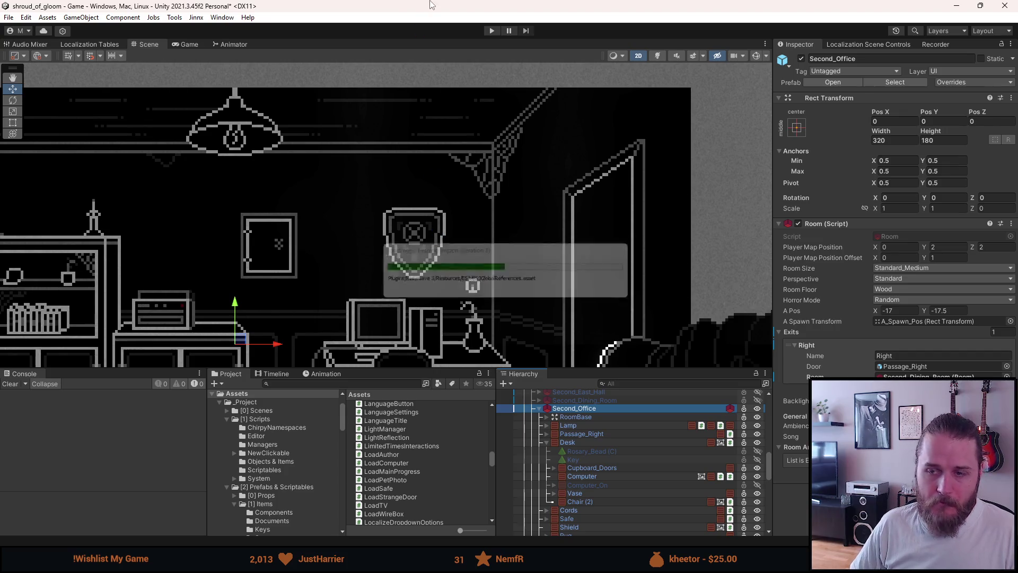
key("ctrl+s")
left_click(491, 32)
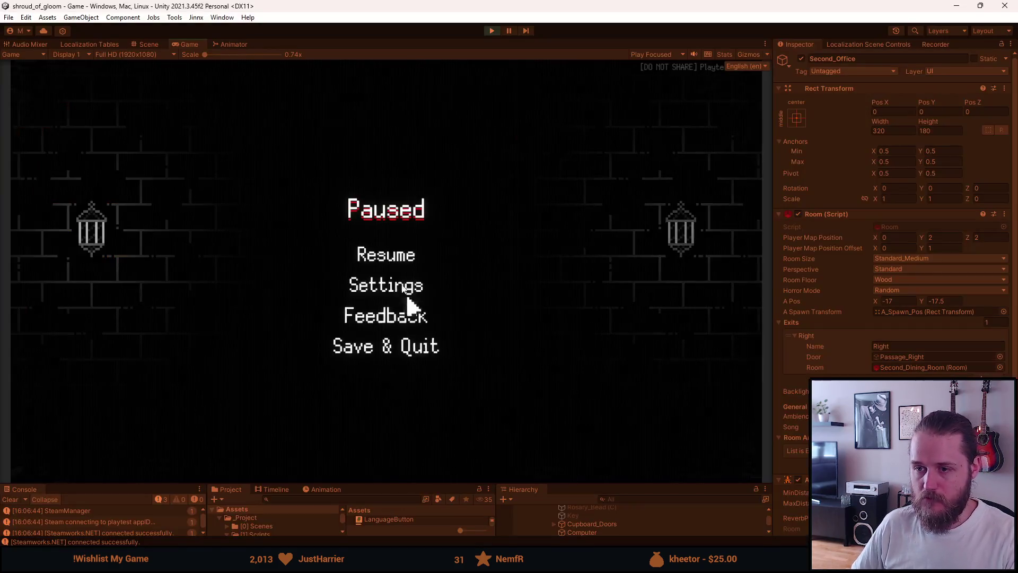
- Resume the paused game in the Game view
left_click(388, 257)
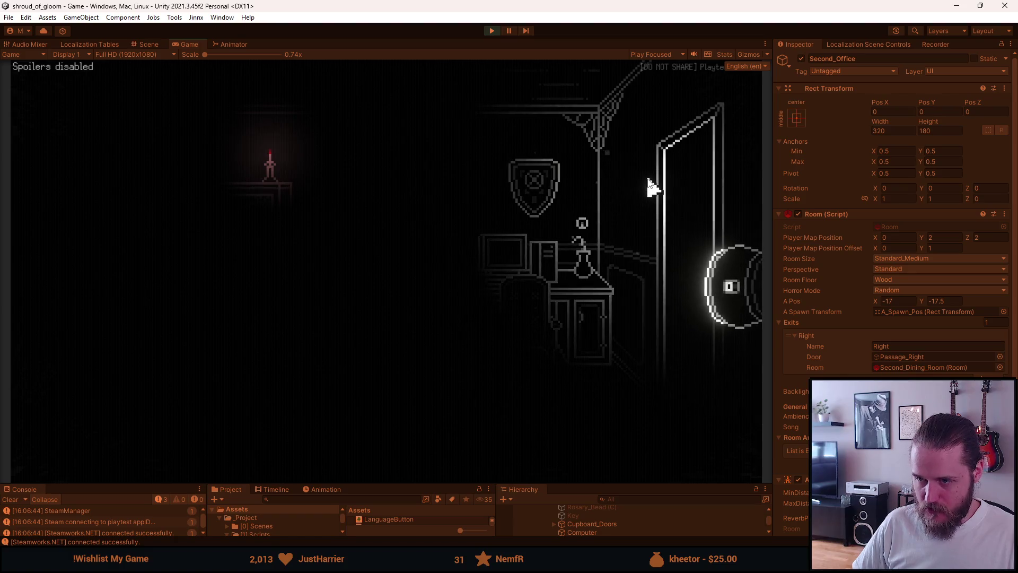
- Power on the desk computer from its close-up, back out, and exit through the right doorway
left_click(550, 248)
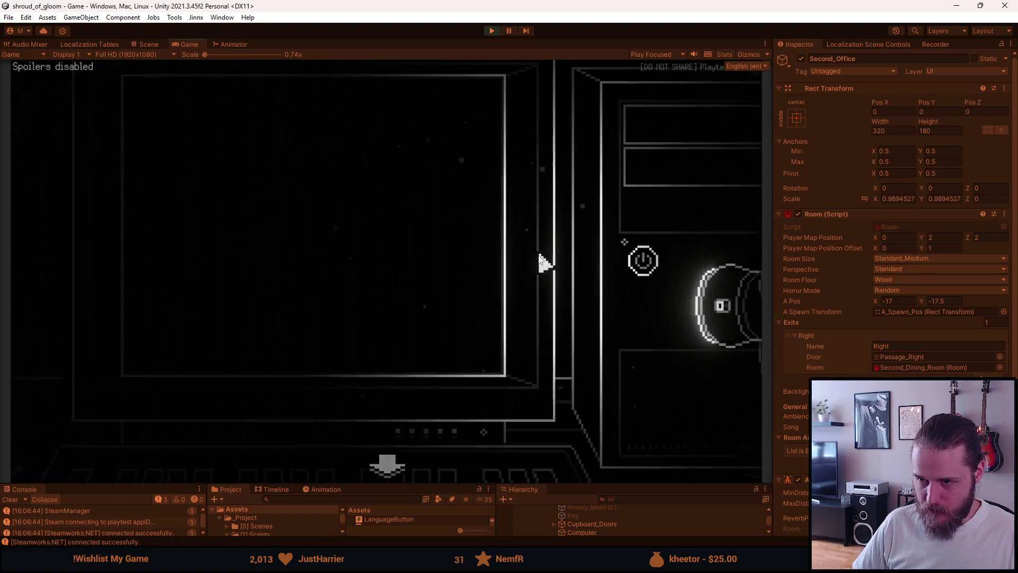
left_click(397, 461)
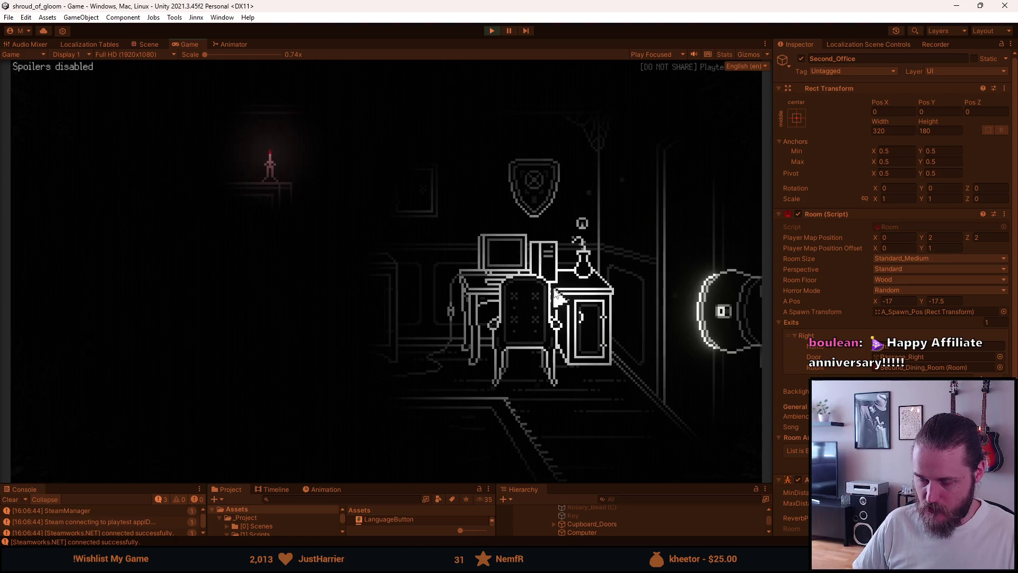
left_click(542, 262)
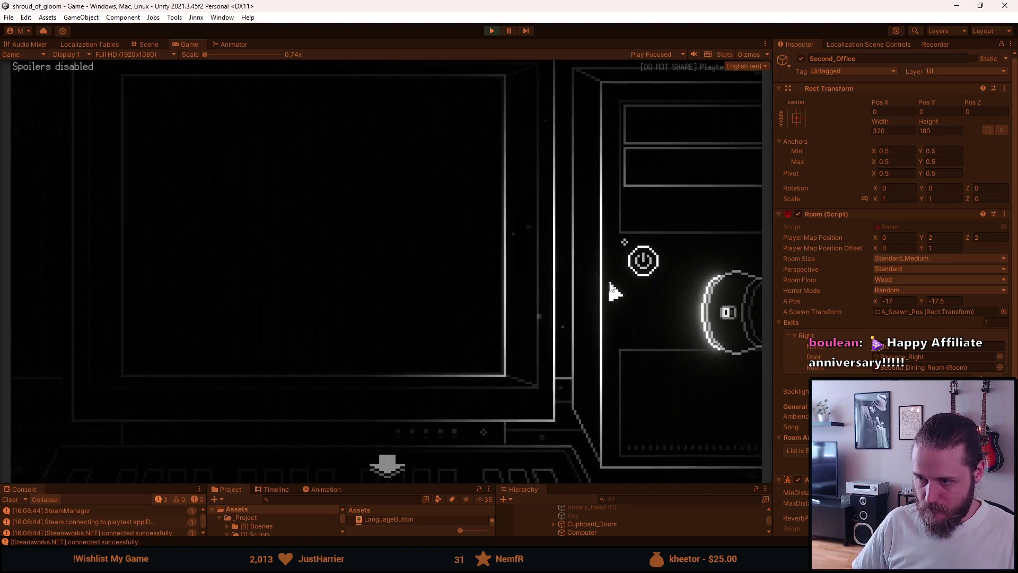
left_click(643, 262)
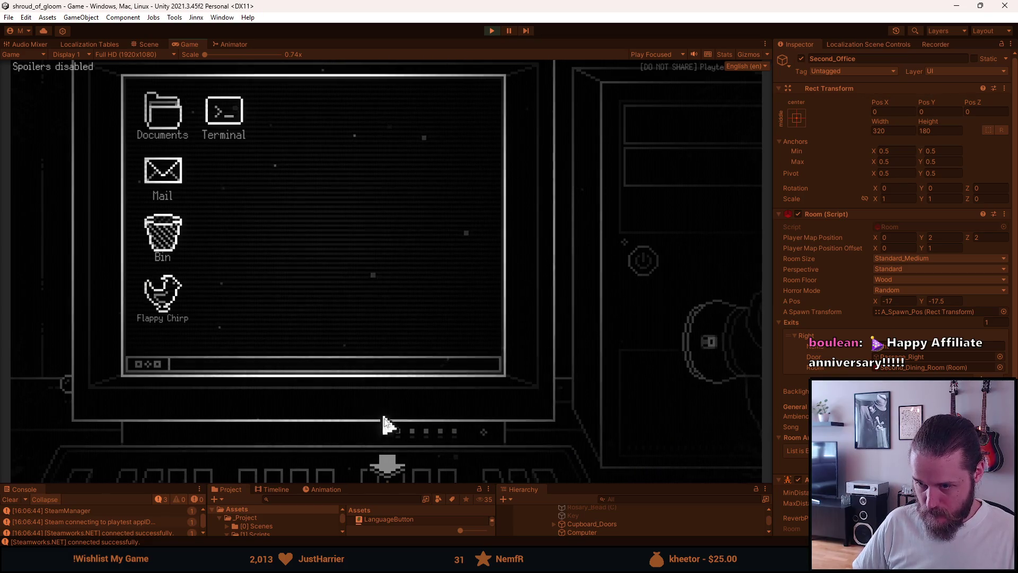
left_click(400, 456)
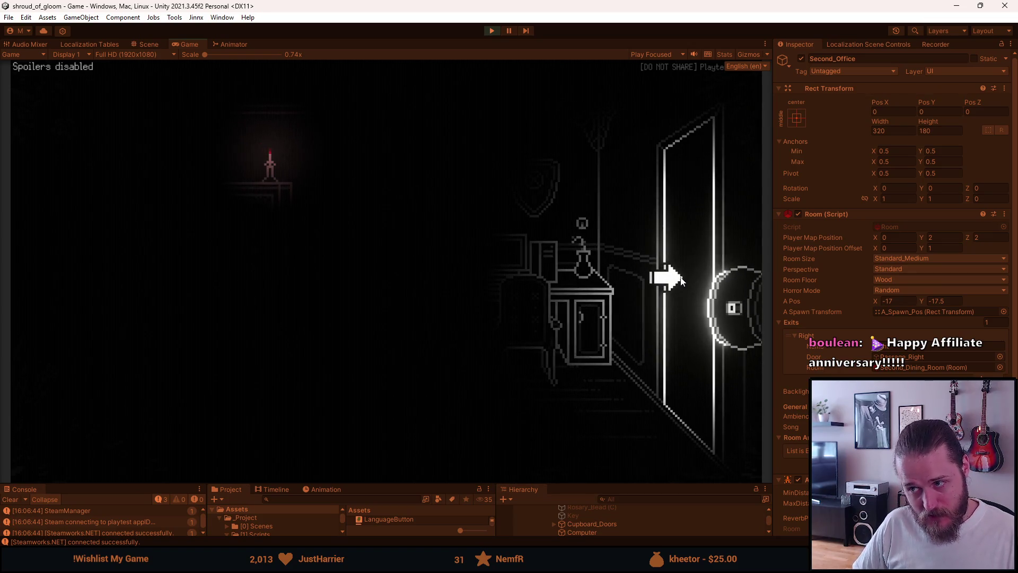
left_click(682, 281)
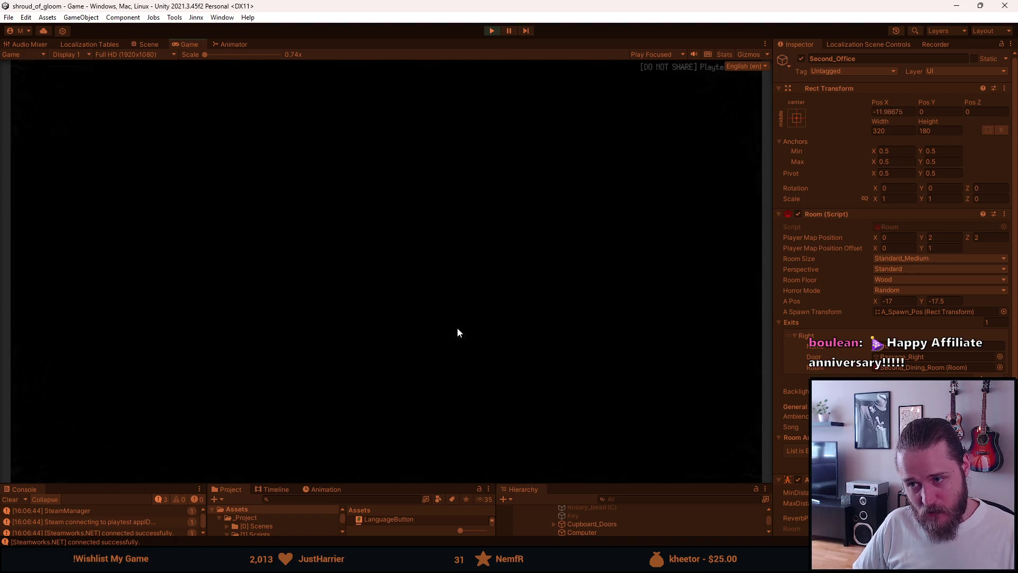
- Return to the office and test clicking the desk computer to open its desktop
left_click(122, 326)
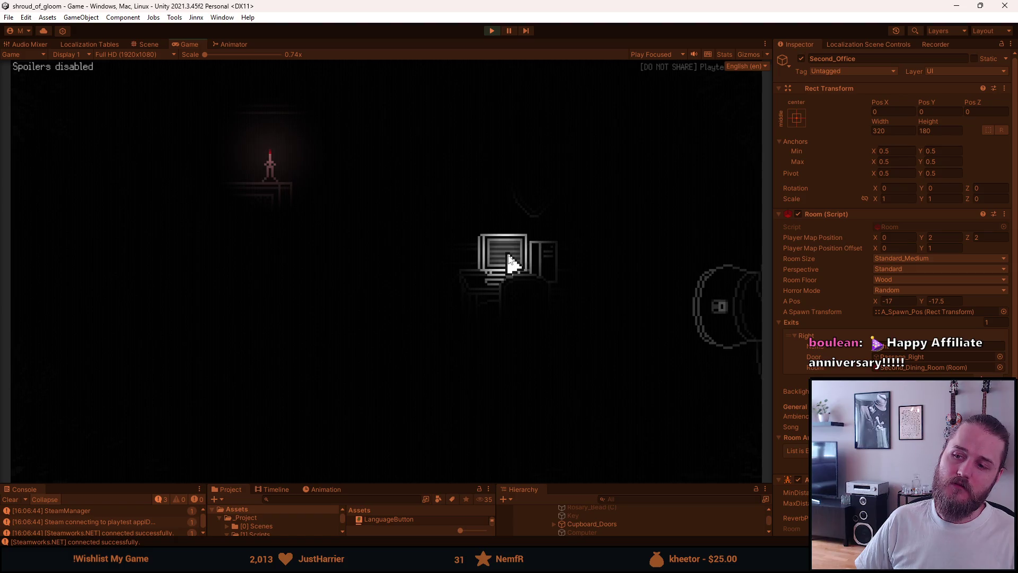
left_click(495, 262)
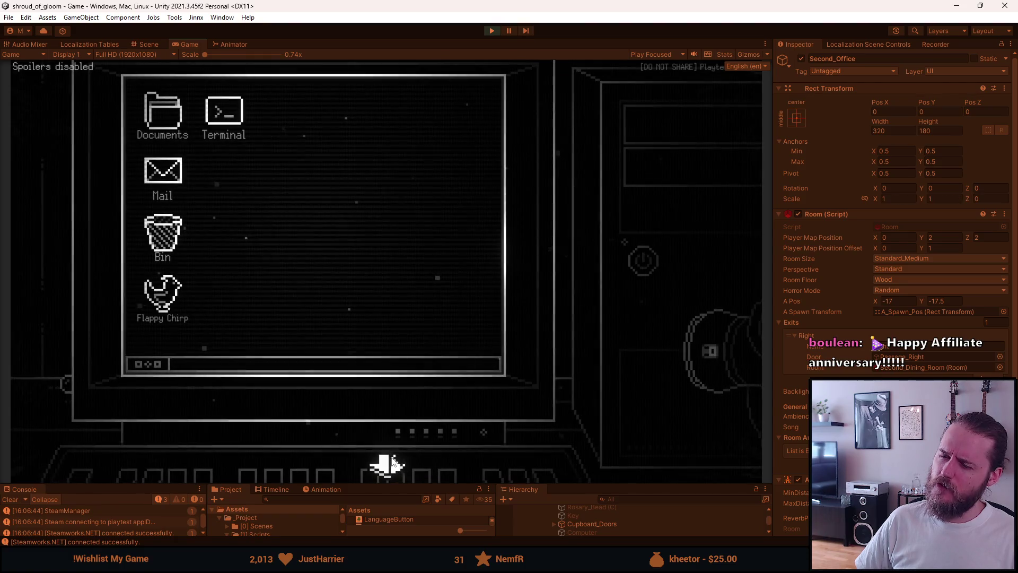
left_click(391, 463)
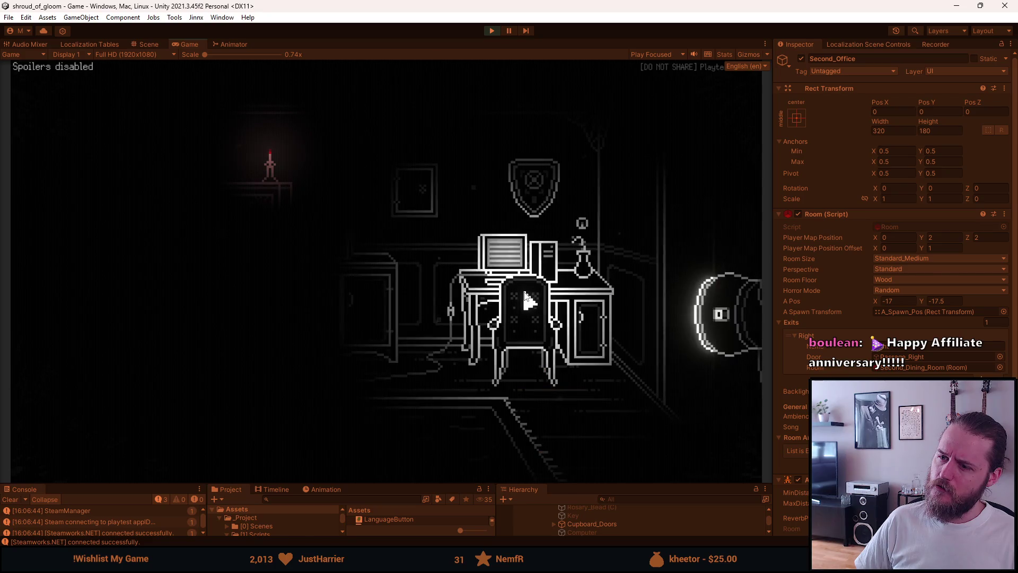
left_click(522, 271)
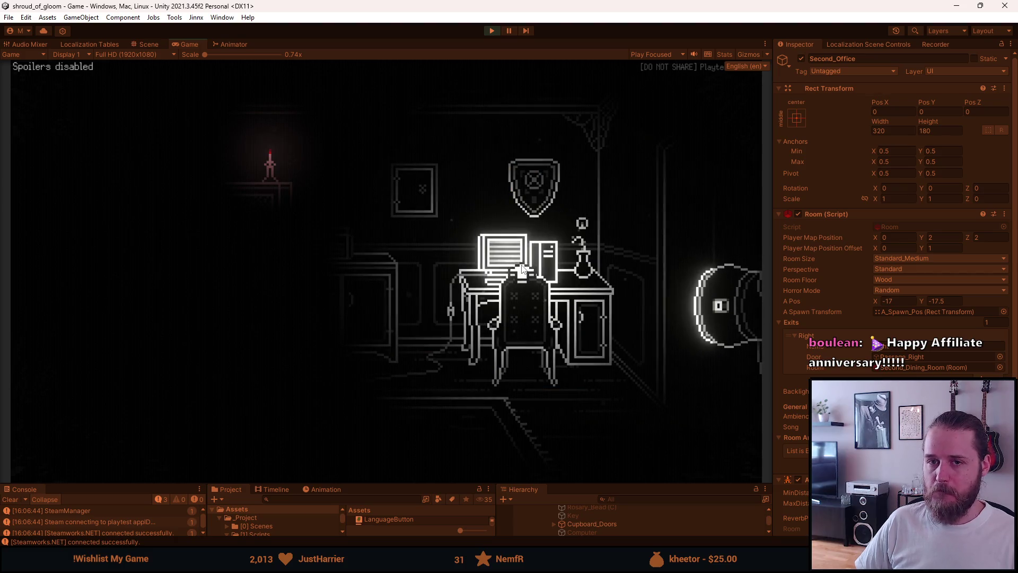
left_click(521, 265)
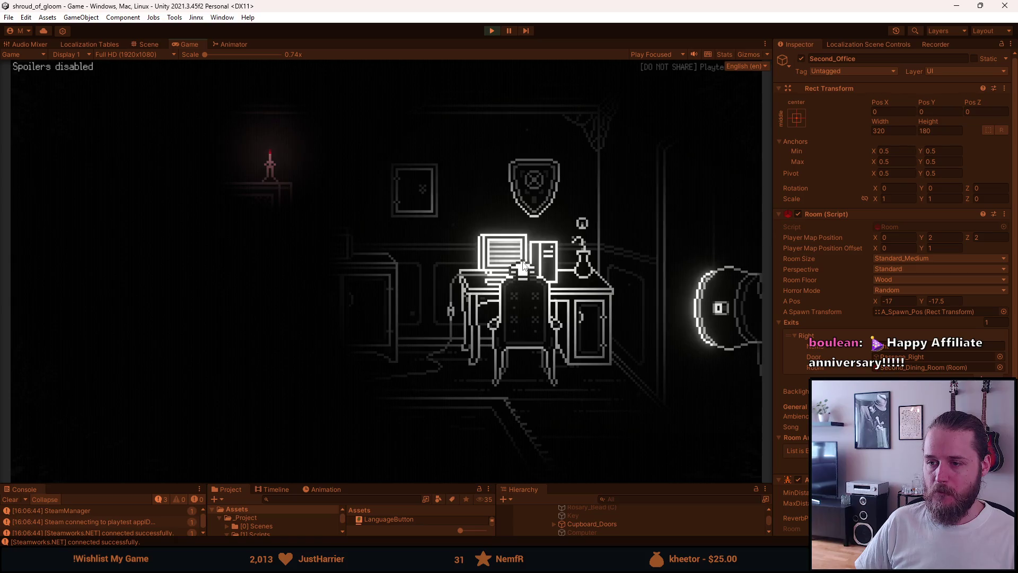
left_click(587, 223)
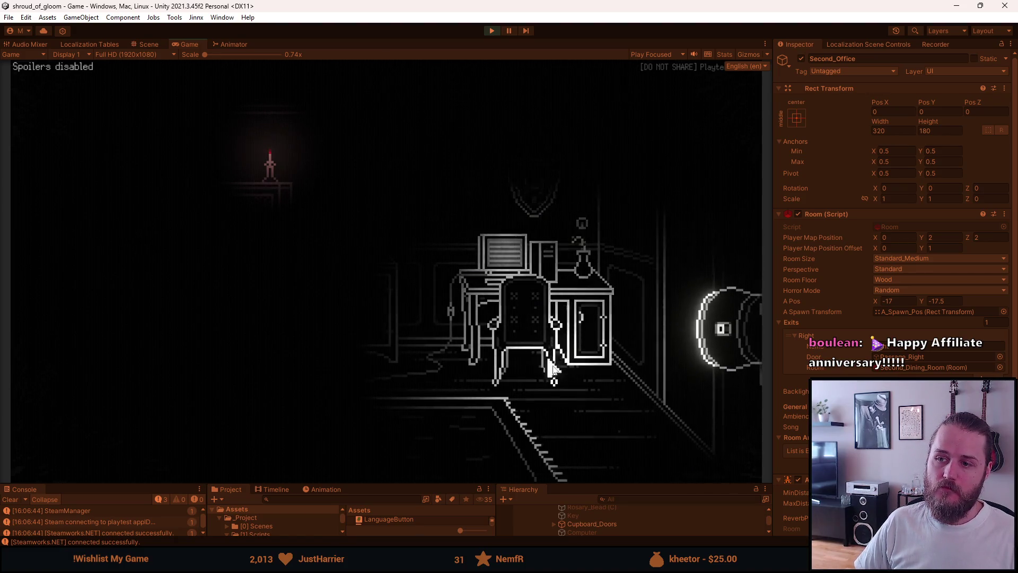
- Open the computer desktop again, right-click back to the room, and pause the game
left_click(539, 269)
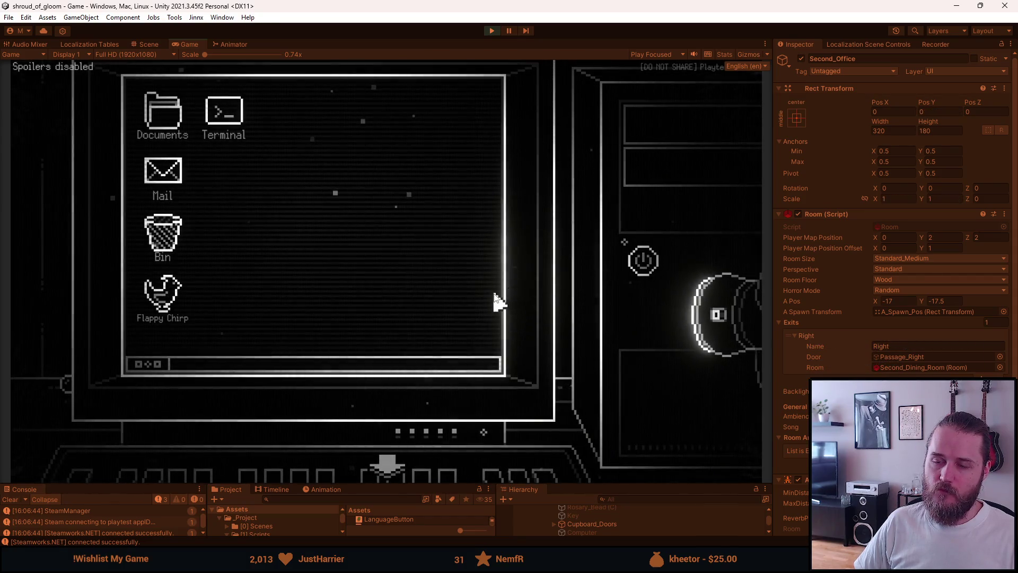
right_click(491, 300)
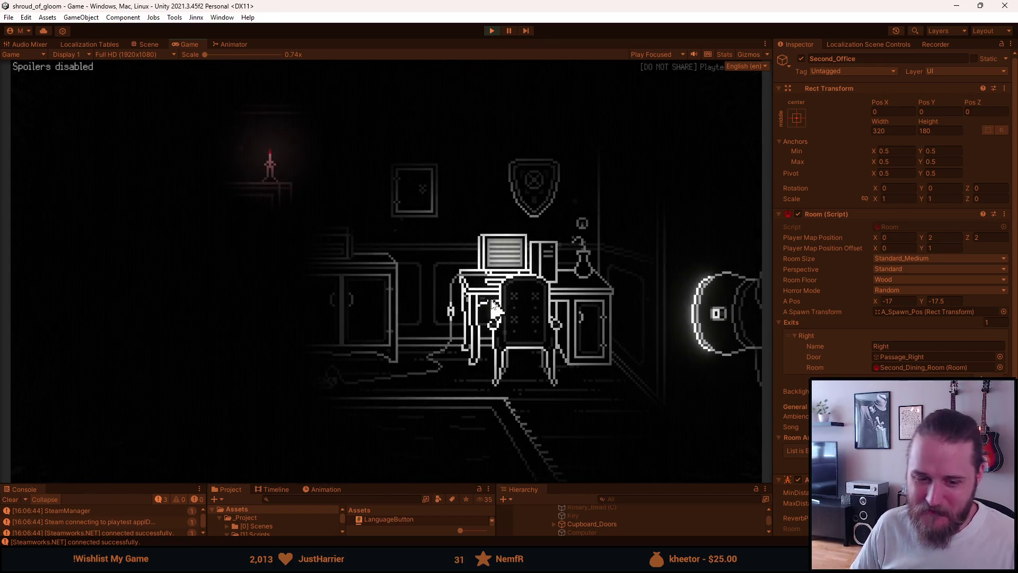
key("Escape")
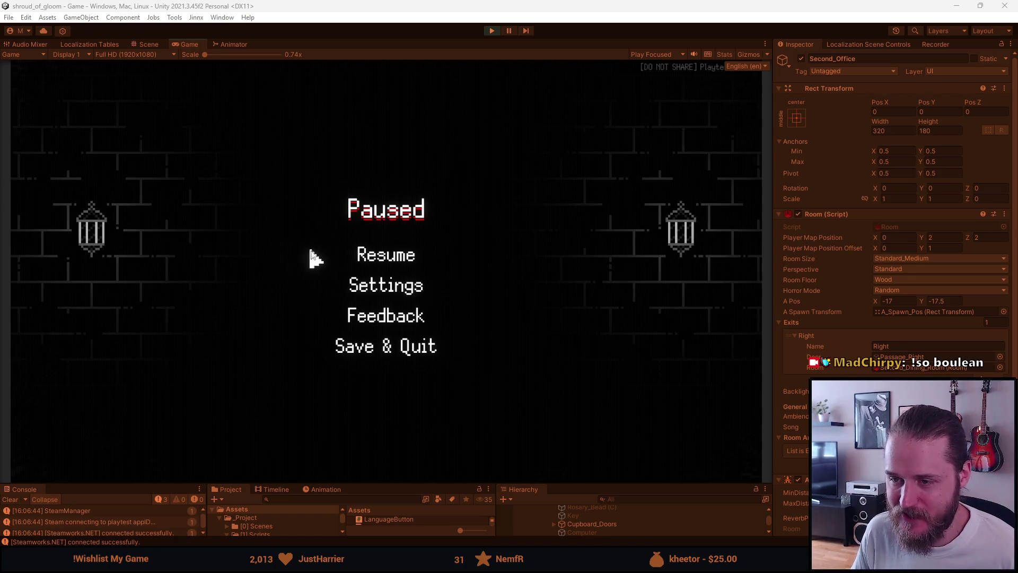
- Resume, pause again, then stop play mode to return to the Second_Office Scene view
left_click(382, 256)
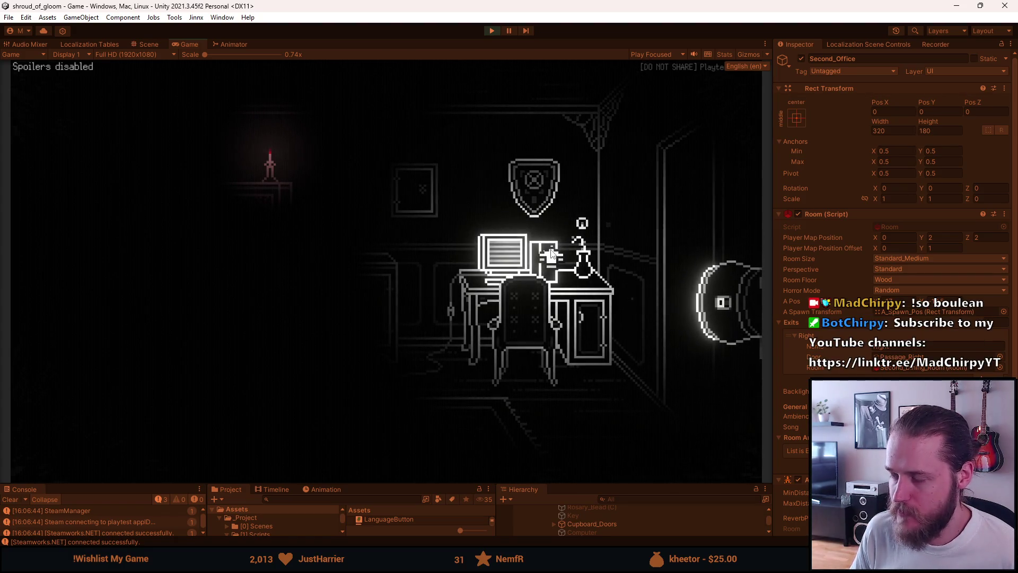
key("Escape")
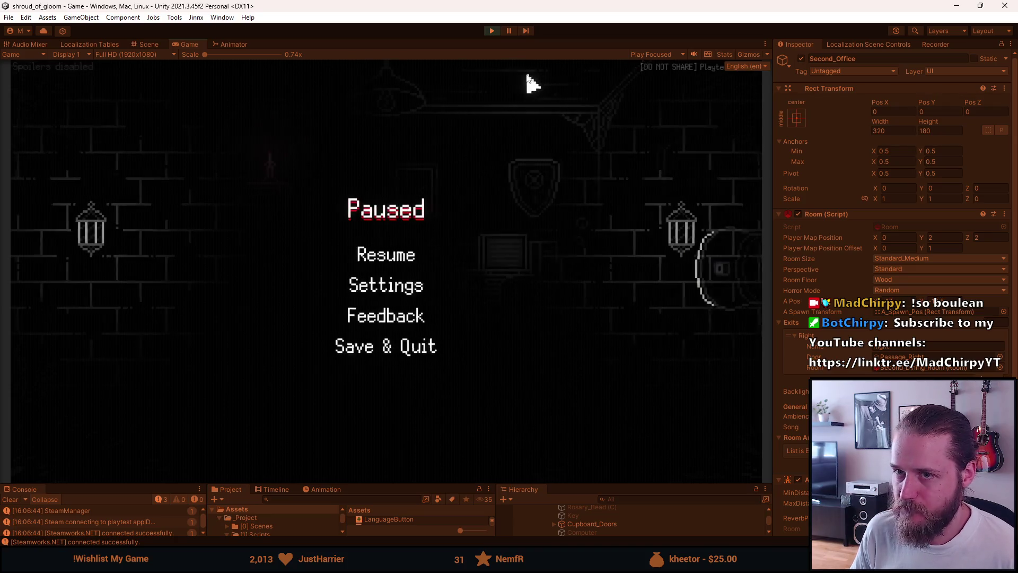
left_click(490, 31)
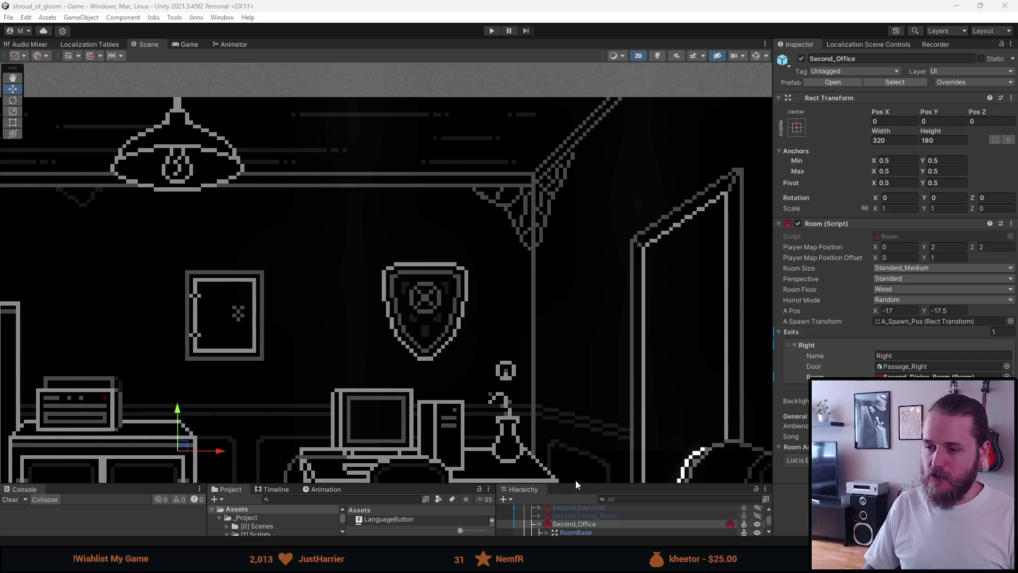
- Select the Image under Computer_On and locate the ToggleLightOnPuzzleOpened script in the project
left_click_drag(573, 483, 568, 397)
left_click(554, 514)
left_click(584, 523)
scroll(893, 292, "down", 3)
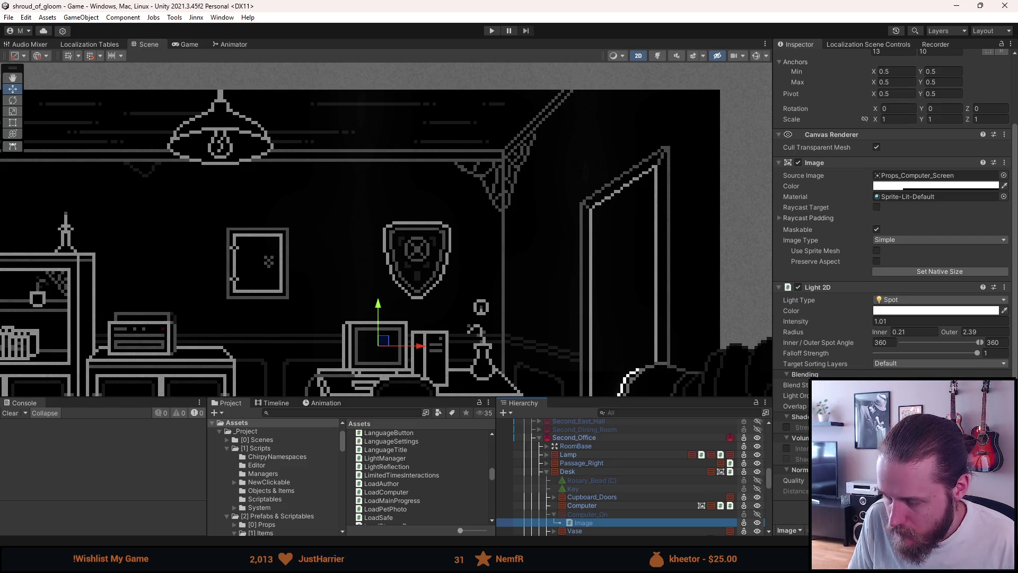
key("alt+Tab")
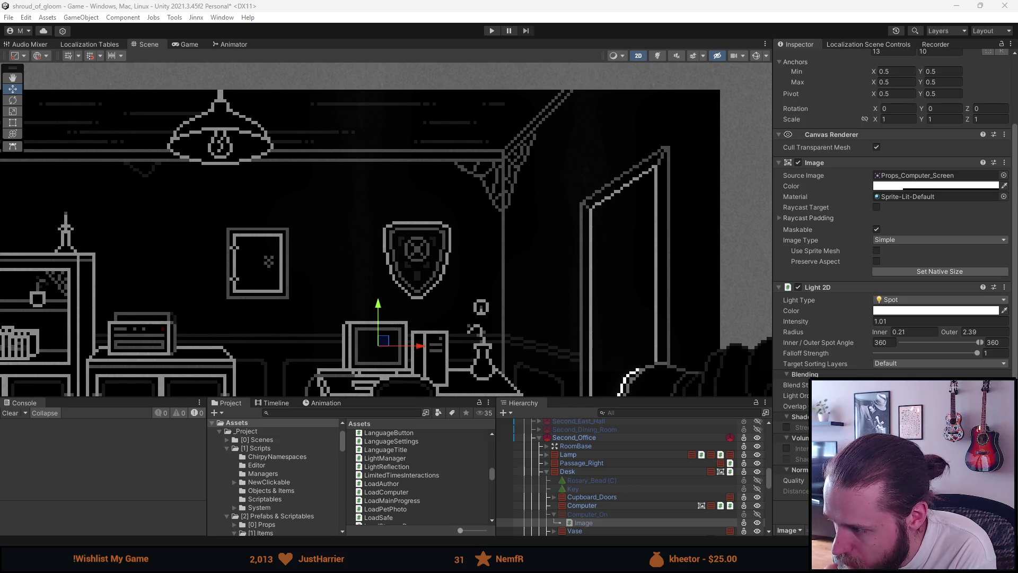
scroll(896, 212, "down", 3)
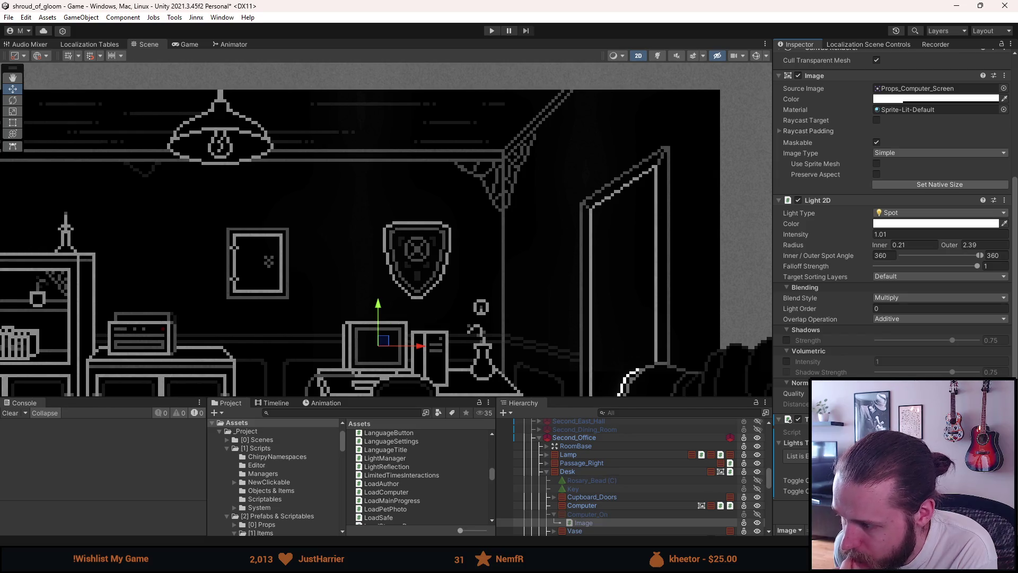
left_click(902, 432)
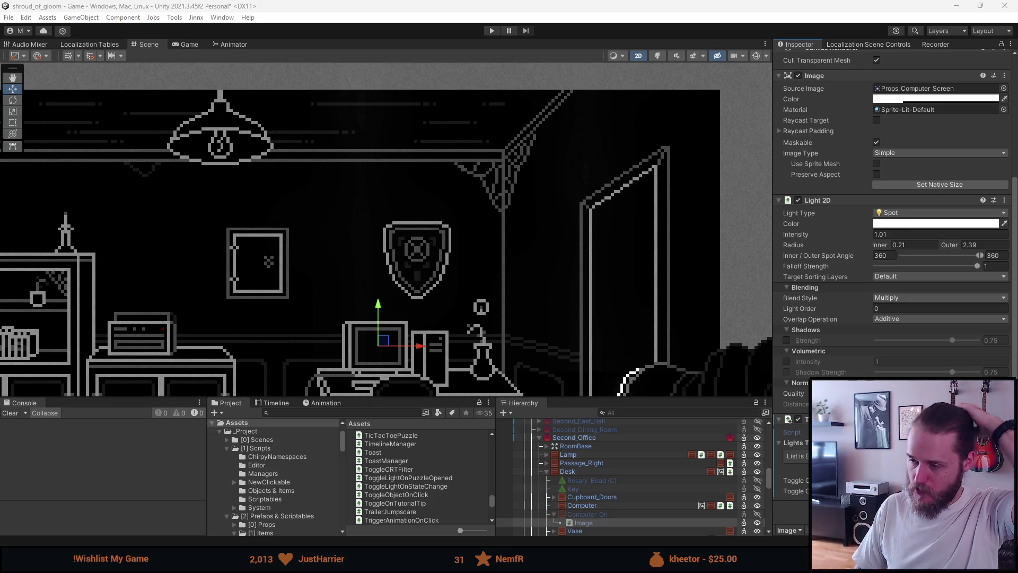
- Apply the Image's added Light 2D to the Second_Office prefab and add Image to the Lights list
right_click(862, 263)
mouse_move(922, 297)
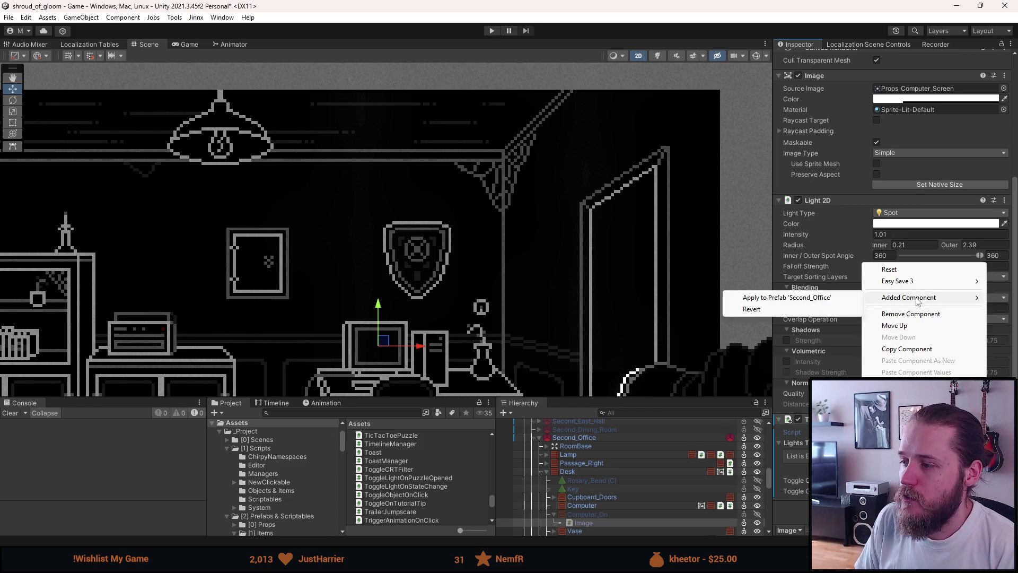
left_click(840, 297)
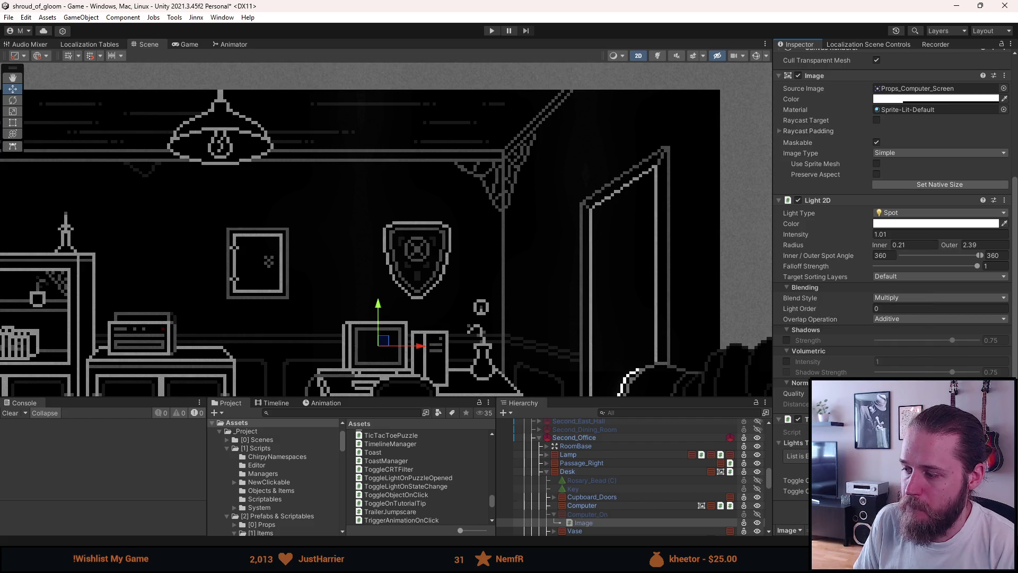
mouse_move(583, 522)
left_mouse_down()
mouse_move(663, 510)
mouse_move(795, 456)
left_mouse_up()
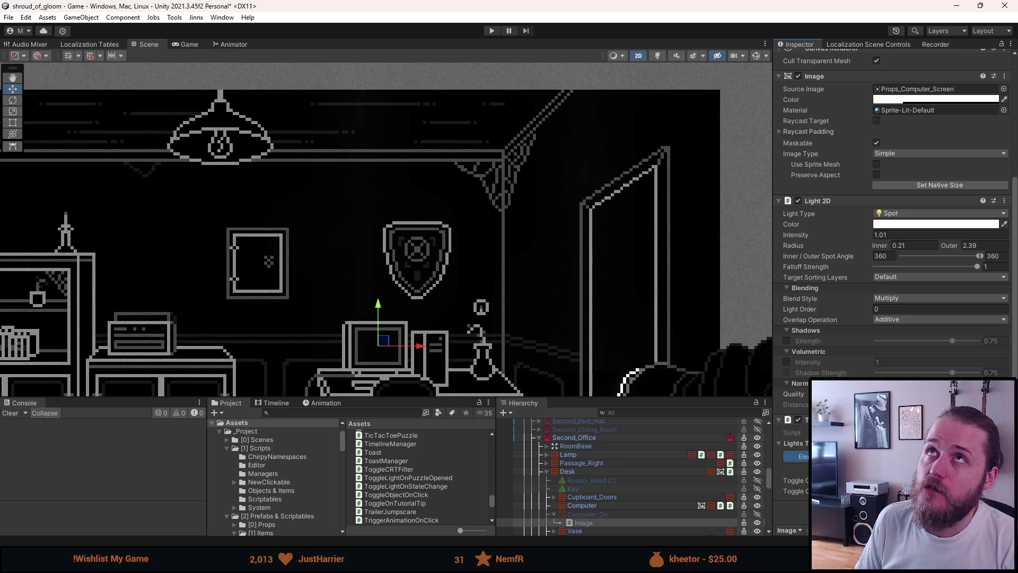
- Toggle Computer_On on and off to preview the lit screen, and open the OpenPuzzleOnClick script
left_click(585, 517)
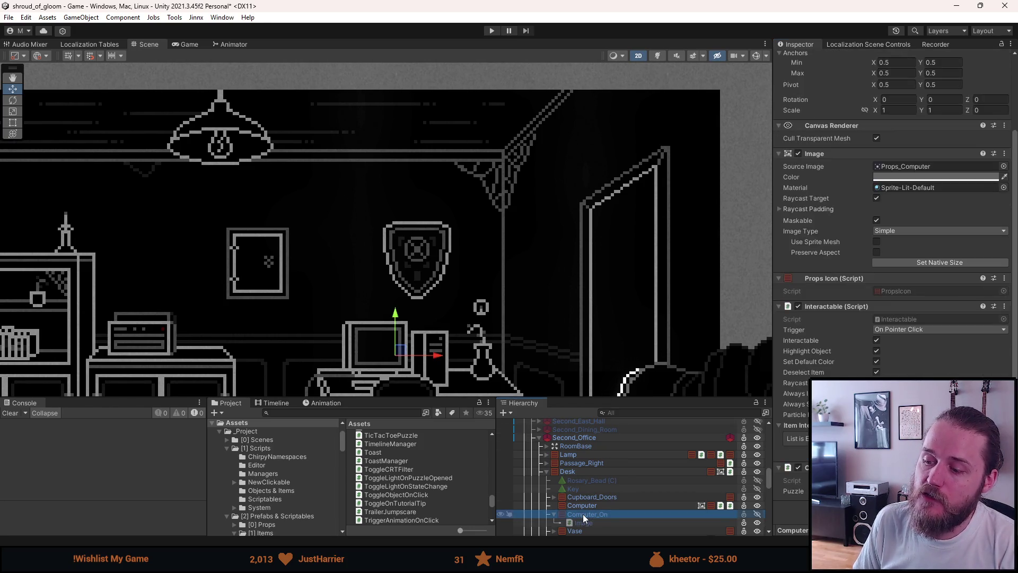
key("alt+shift+a")
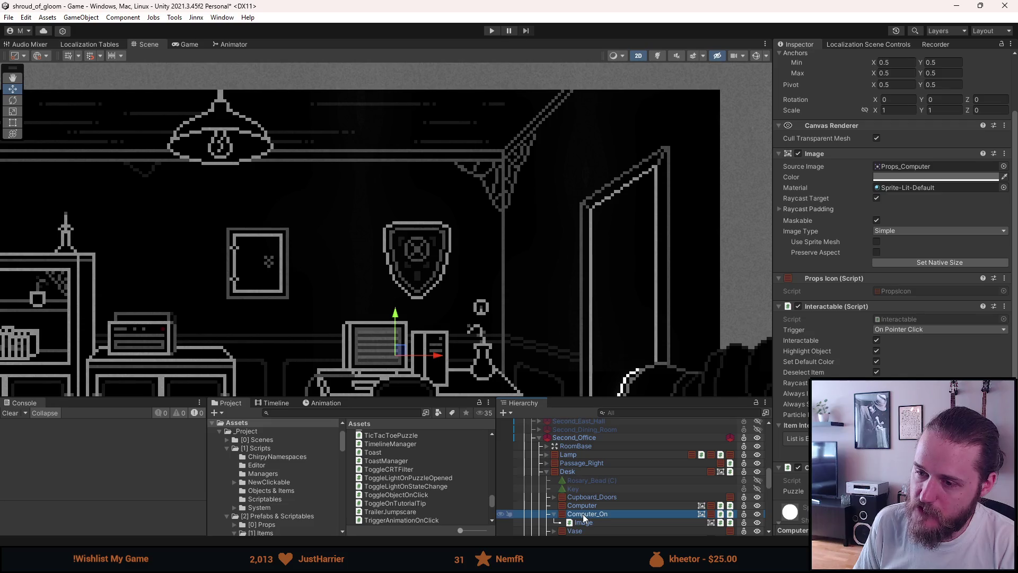
key("alt+shift+a")
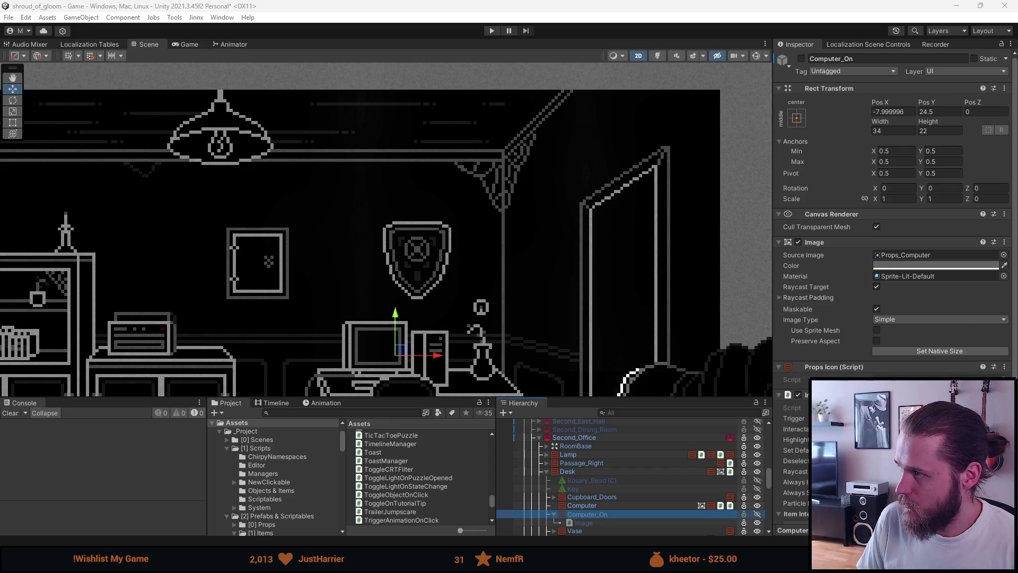
scroll(896, 318, "down", 4)
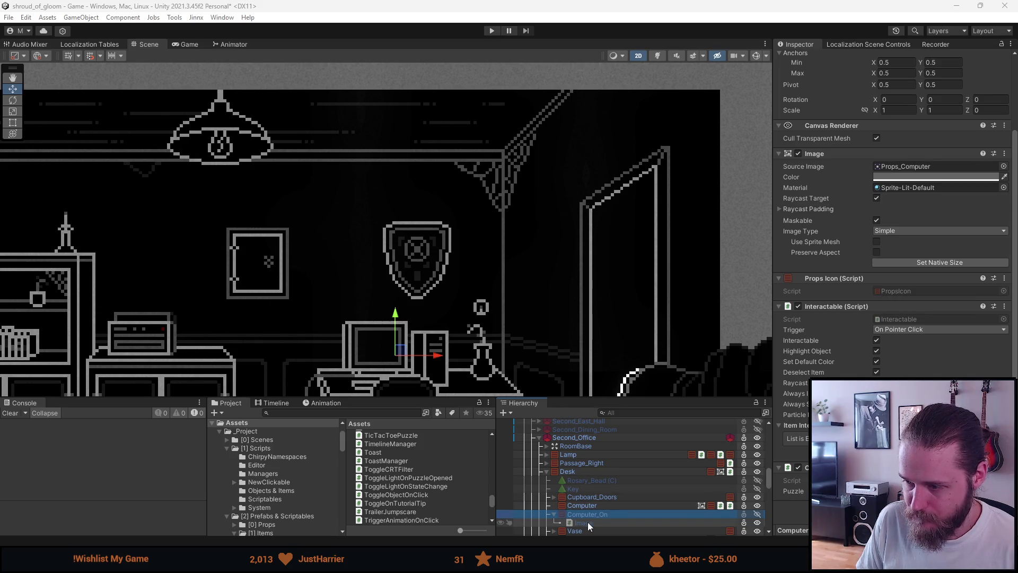
left_click(902, 480)
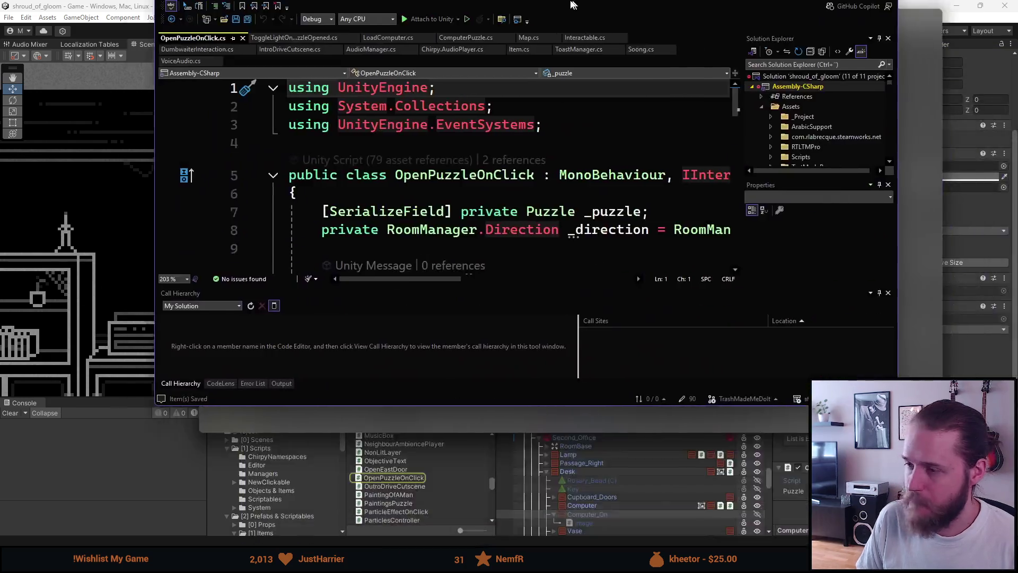
- Go to the ExitHoverEvent definition from its line-39 usage in OpenPuzzleOnClick.cs
scroll(397, 247, "down", 2)
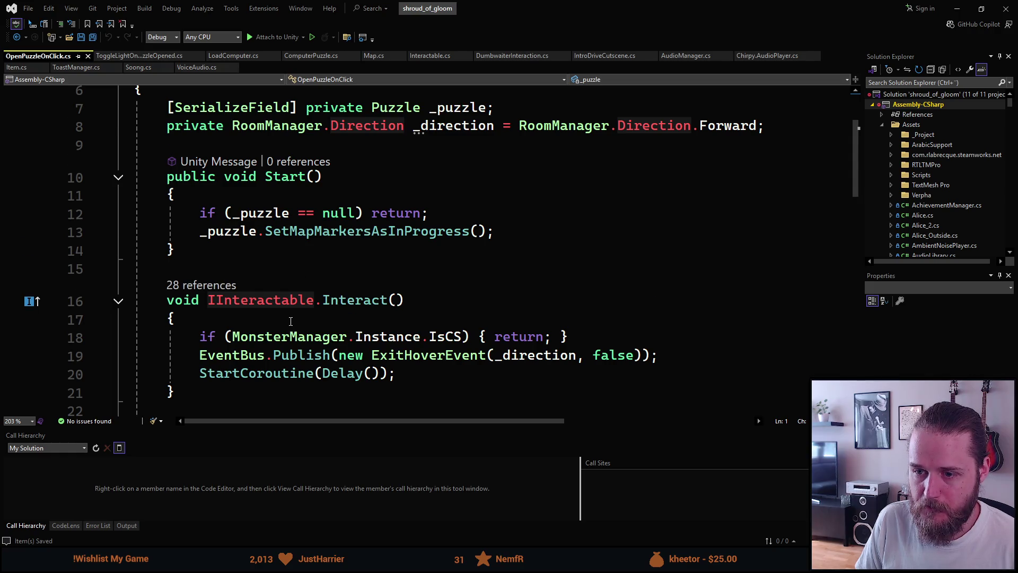
scroll(290, 321, "down", 8)
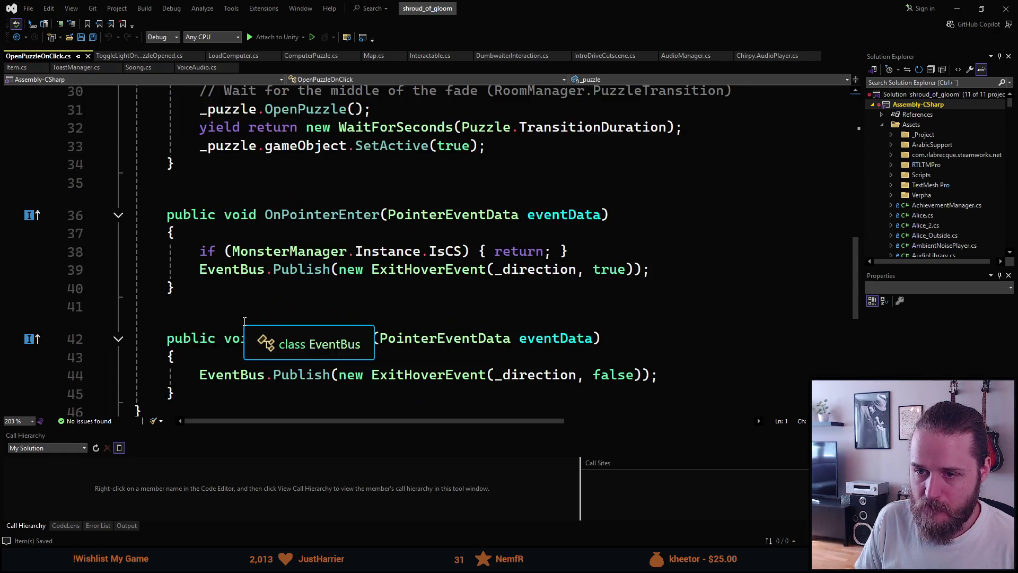
scroll(292, 258, "down", 1)
scroll(281, 198, "down", 2)
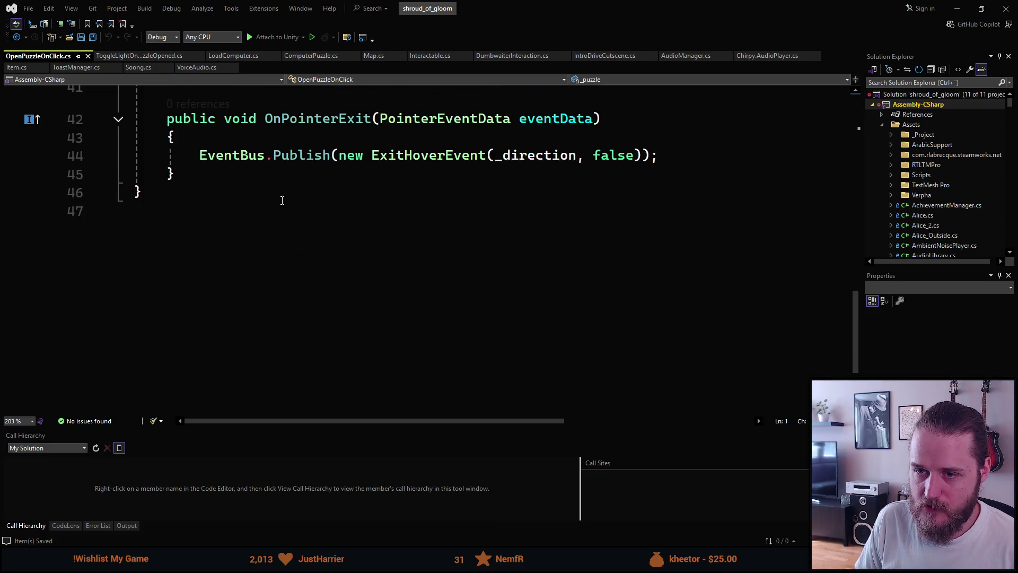
scroll(281, 197, "up", 1)
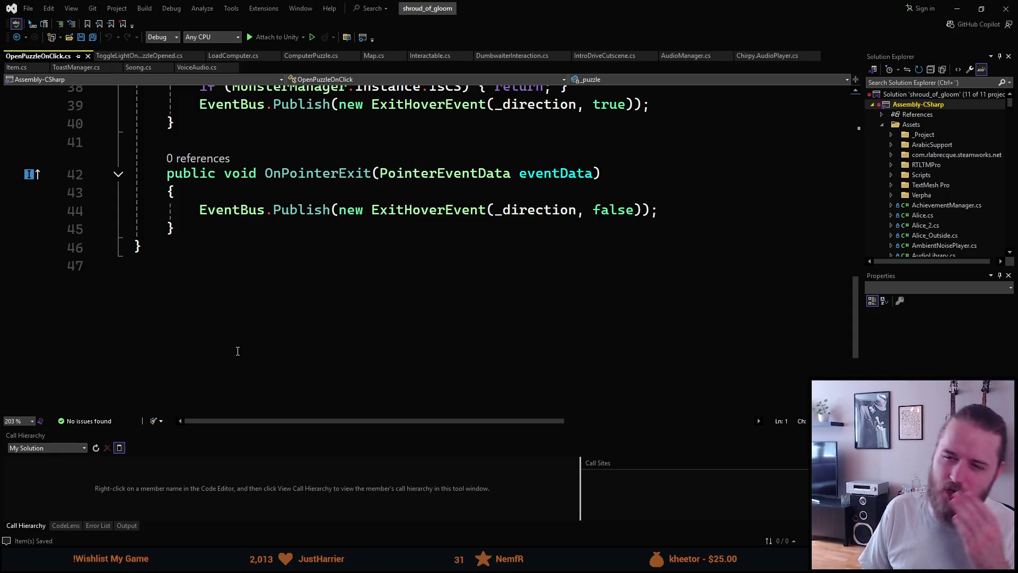
scroll(237, 351, "down", 1)
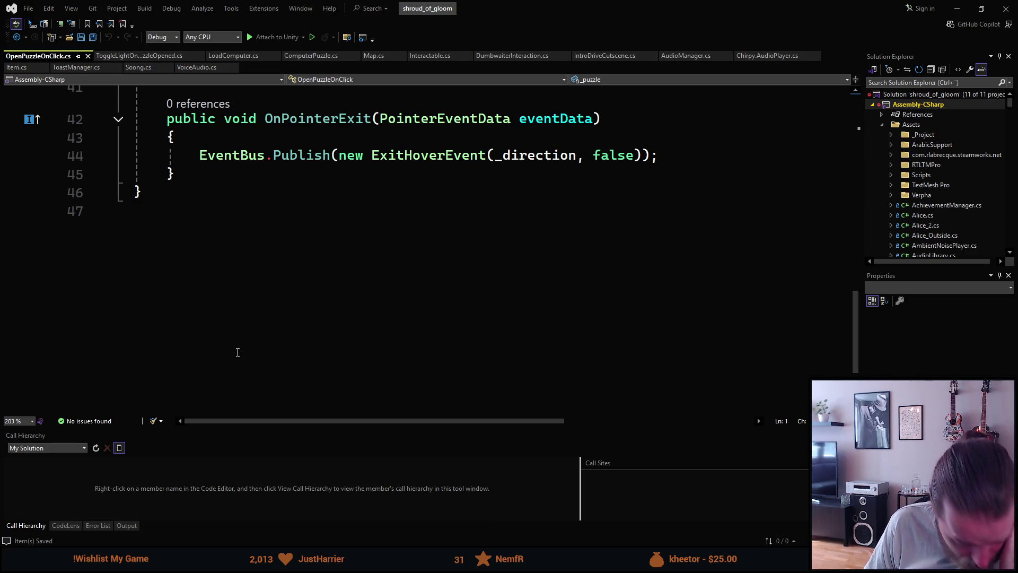
scroll(237, 351, "up", 1)
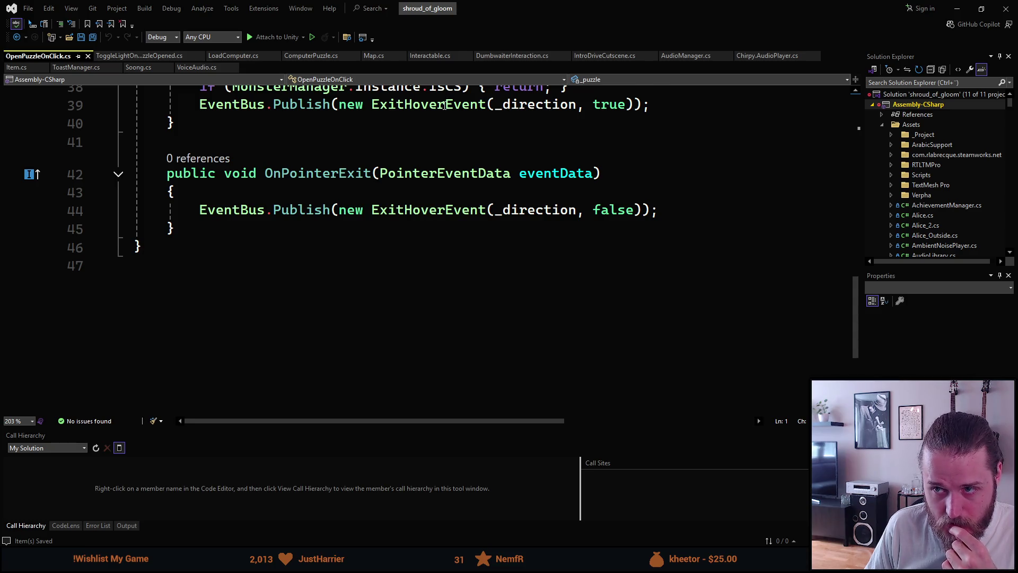
left_click(446, 104)
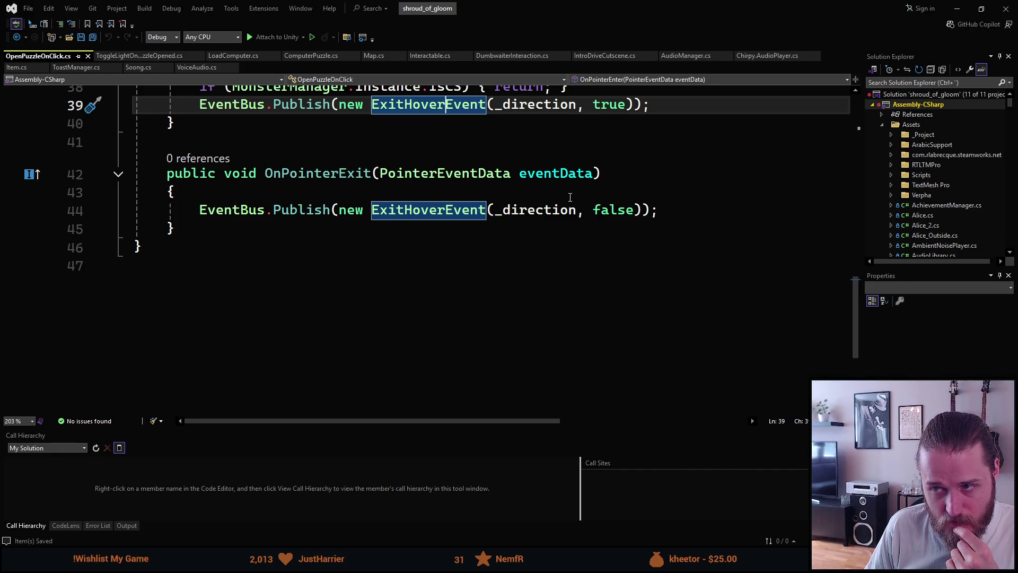
key("F12")
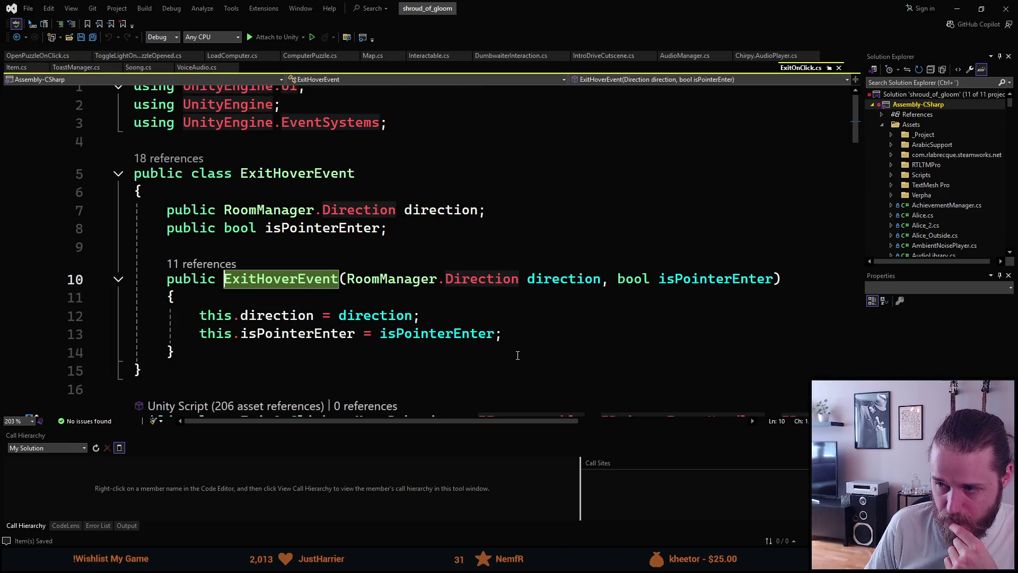
- Add 'bool isAlwaysInteractable = false' to the ExitHoverEvent constructor on line 10, then return to Unity
left_click(763, 280)
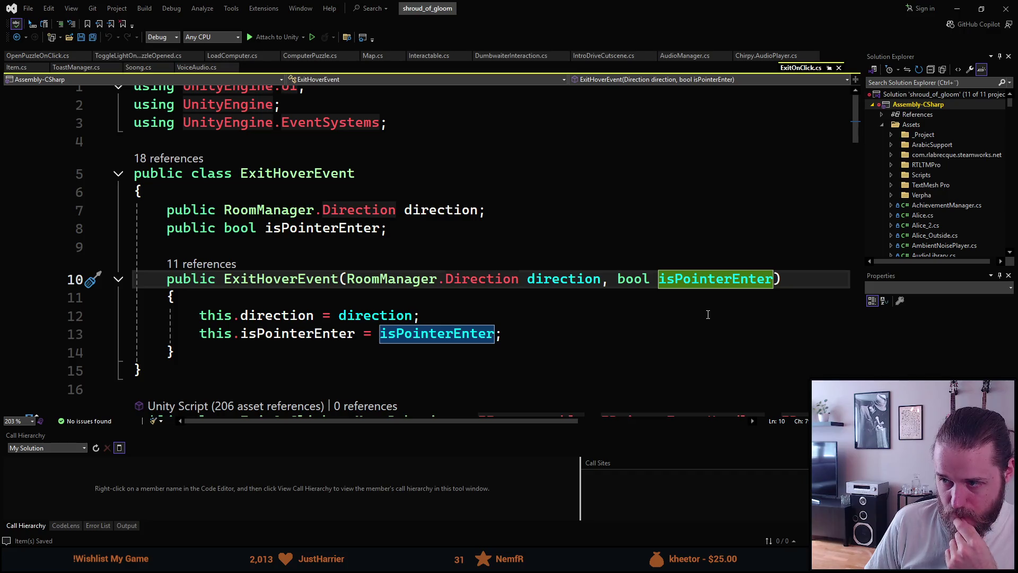
type(", bool ")
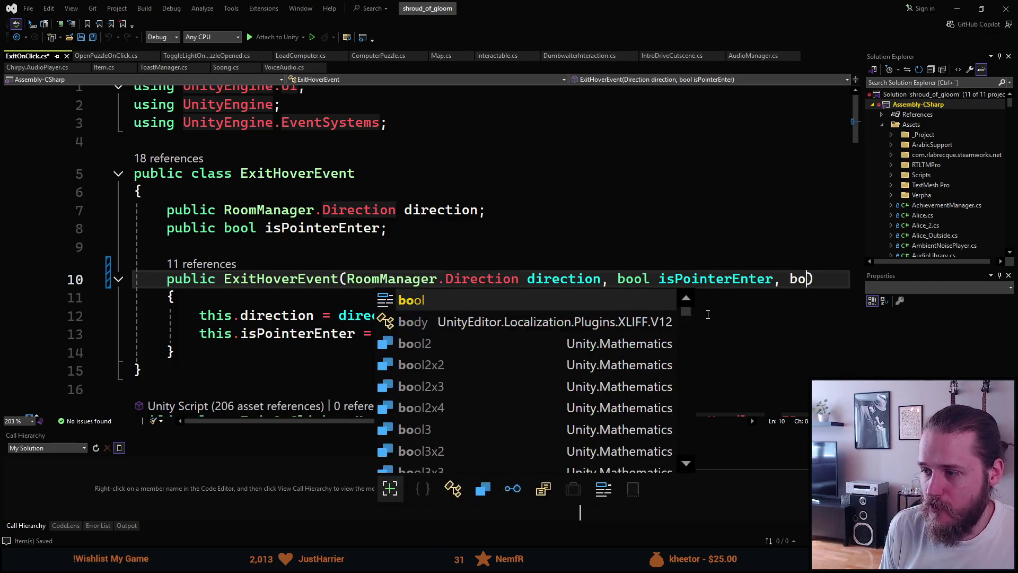
type("force")
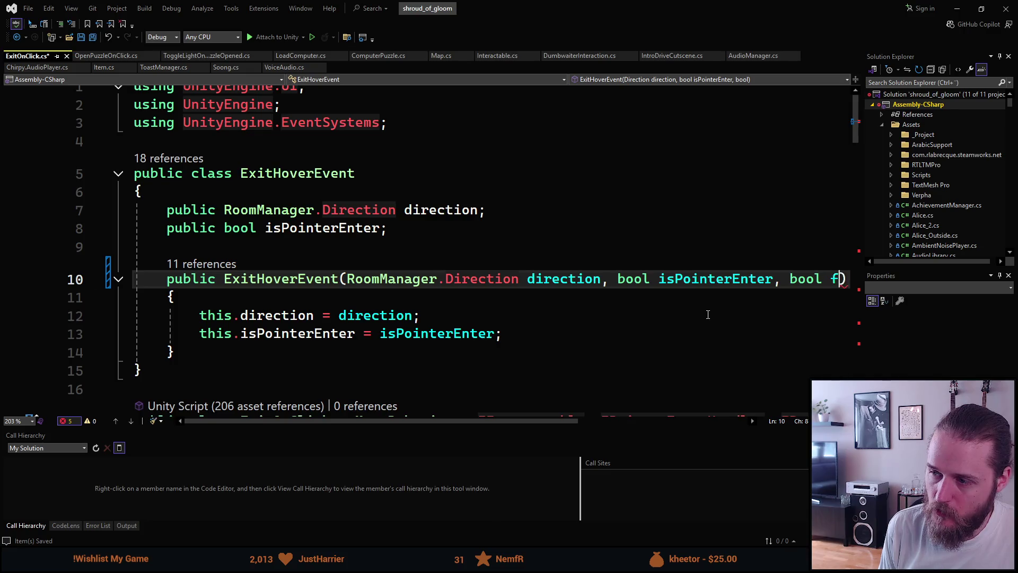
type("ShowArrow")
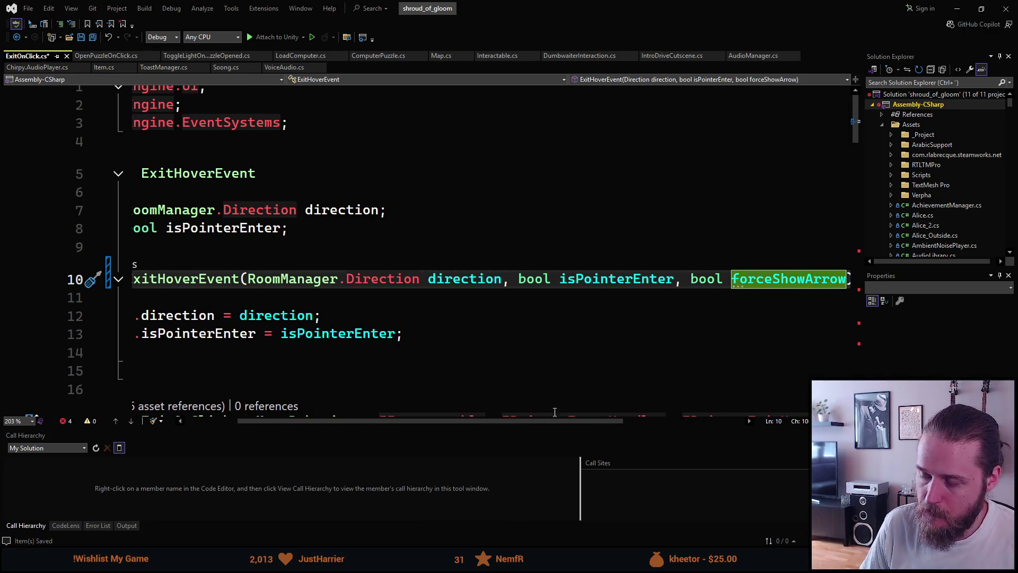
left_click_drag(550, 420, 557, 422)
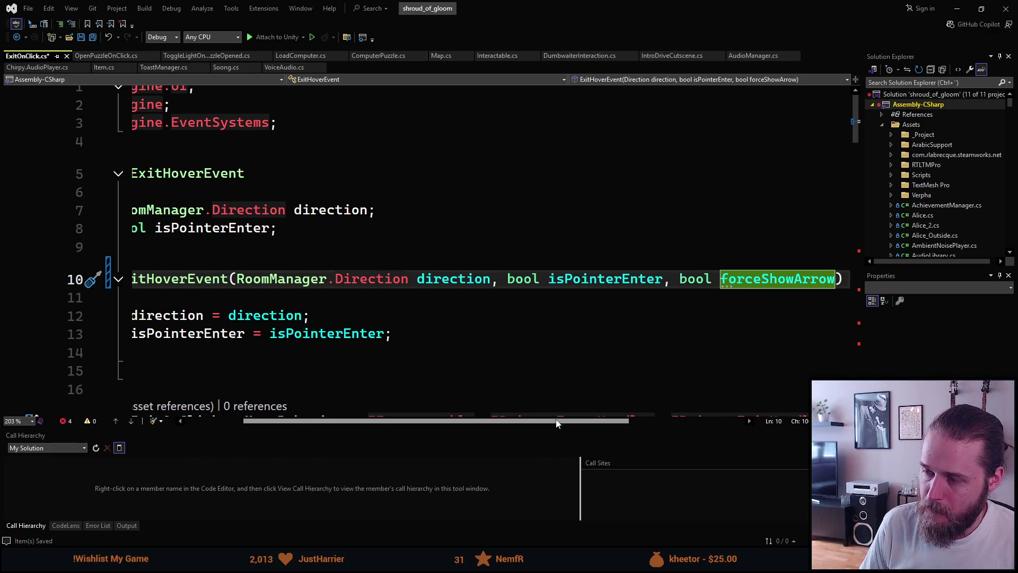
key("BackSpace")
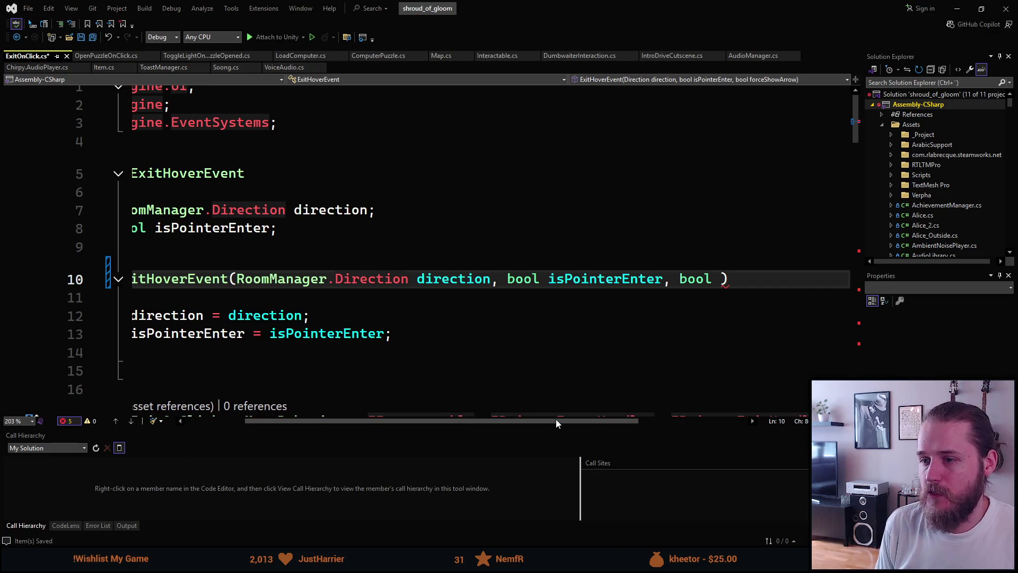
type("isAlwaysInt")
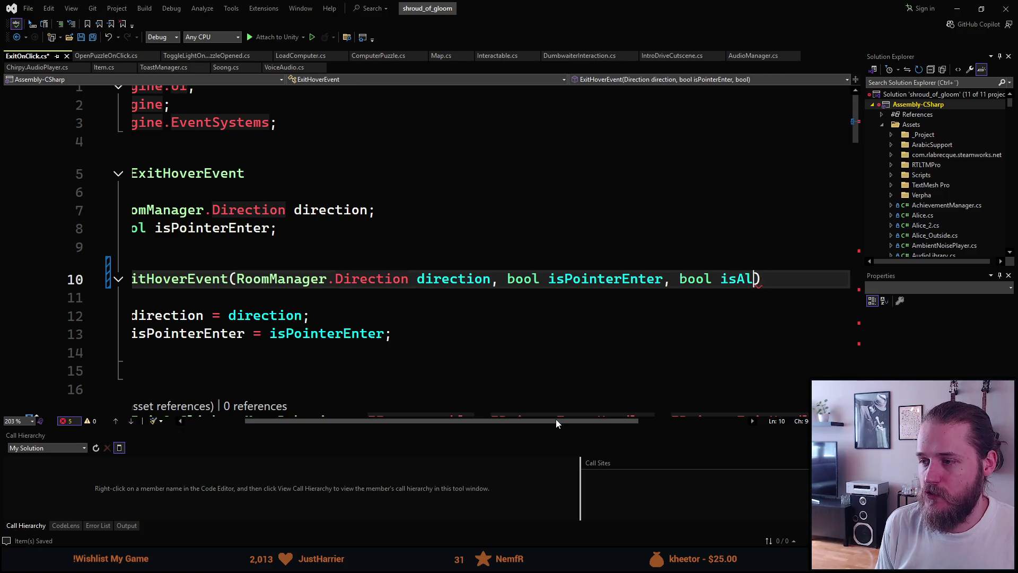
type("eractab")
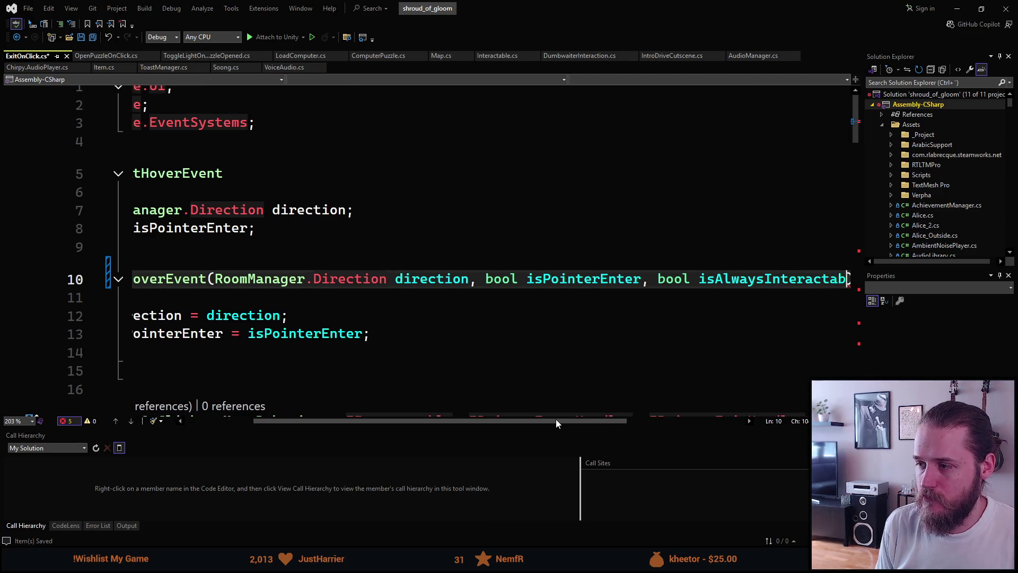
type("le = false")
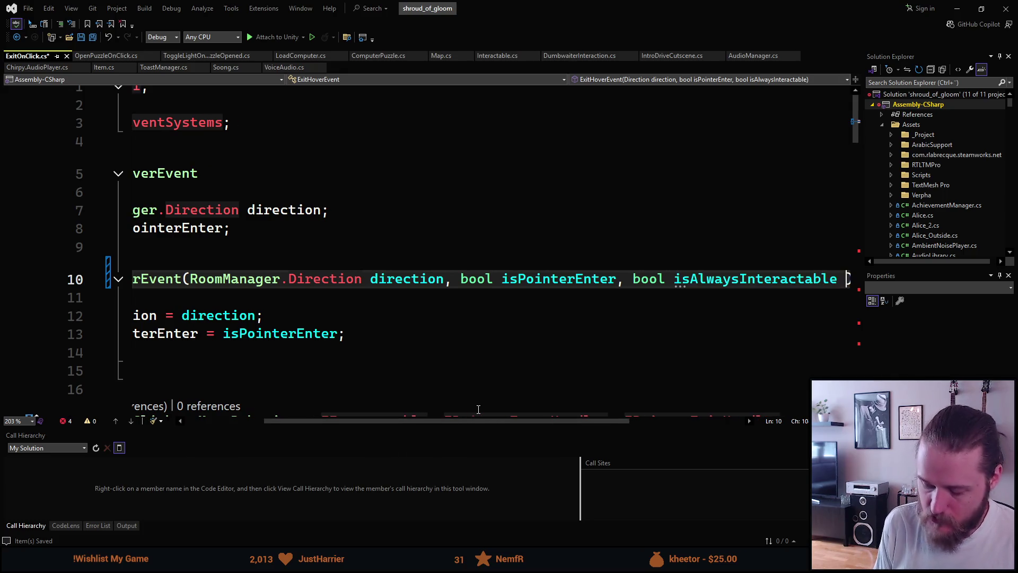
left_click(688, 323)
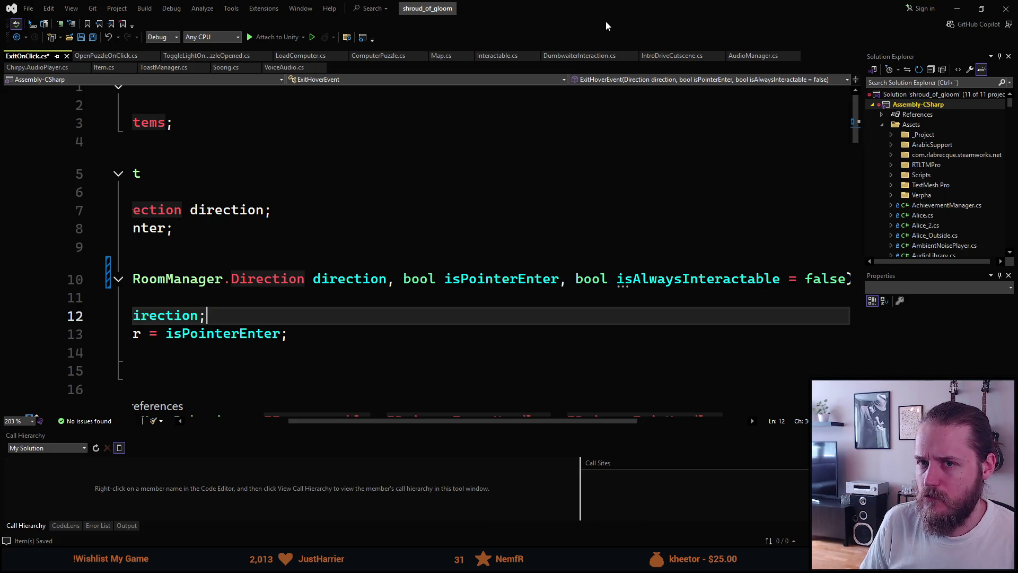
key("alt+Tab")
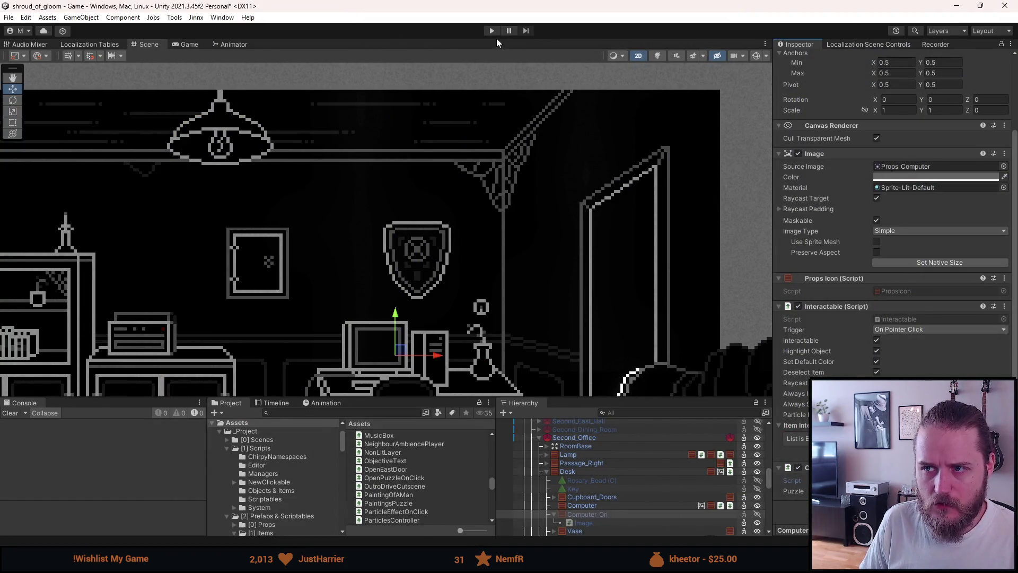
left_click(492, 31)
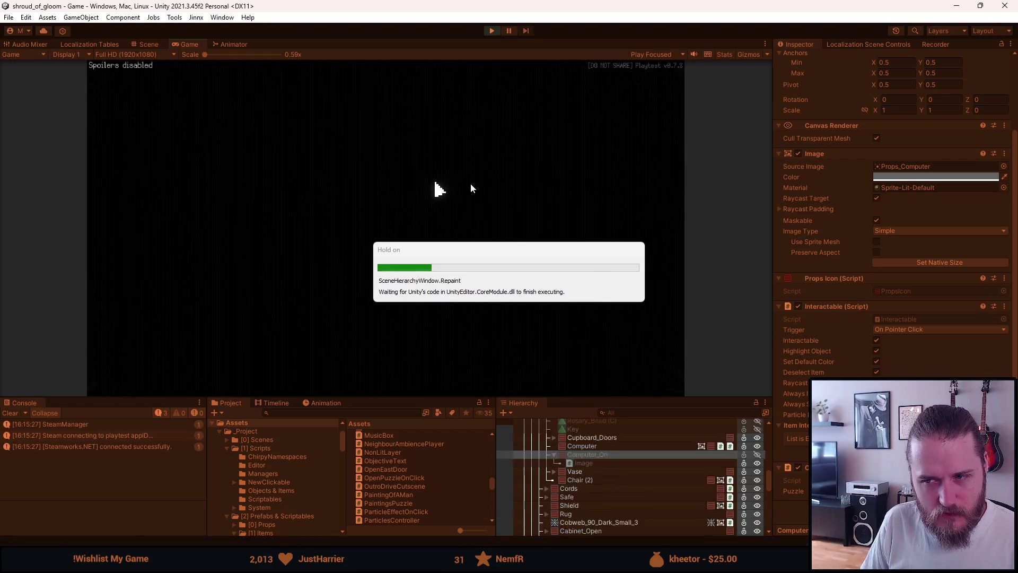
key("F1")
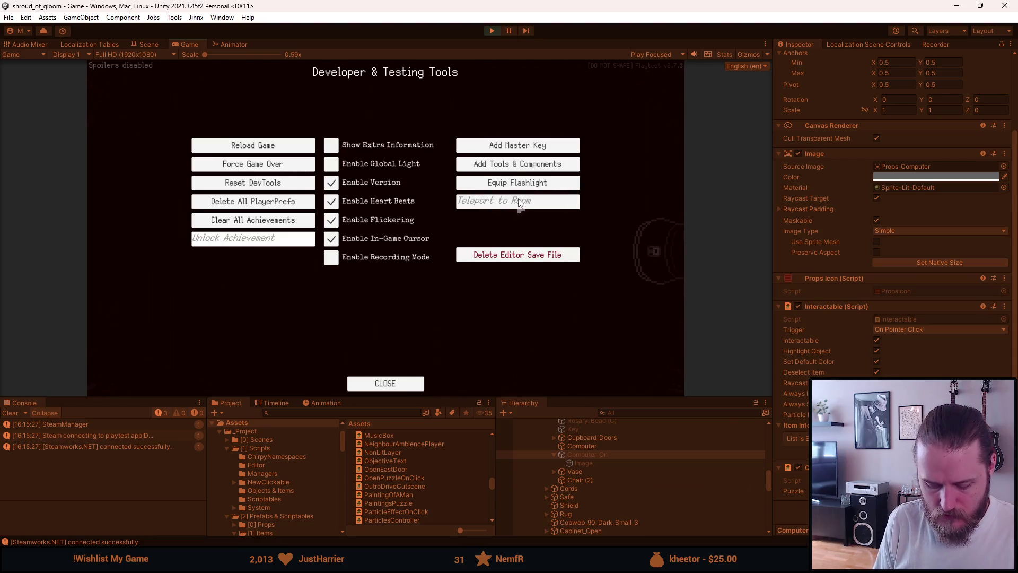
left_click(518, 202)
type("First_Main_Hall")
key("Return")
left_click(133, 226)
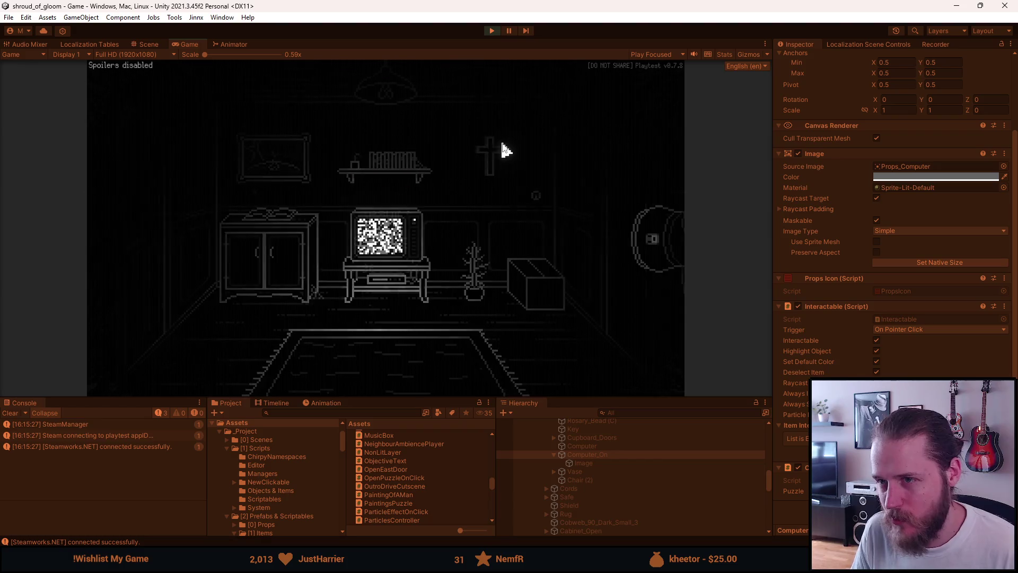
key("Escape")
left_click(496, 34)
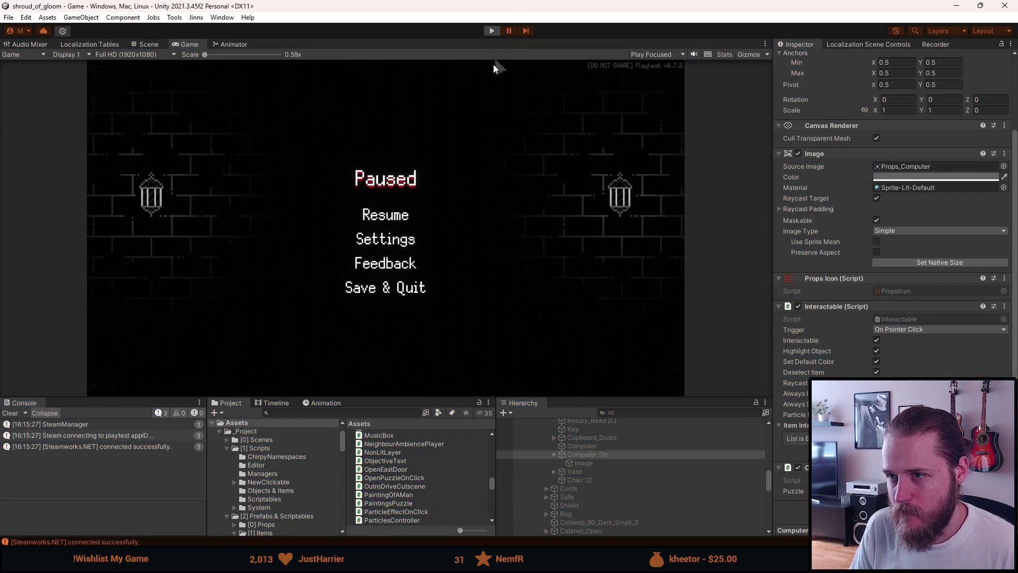
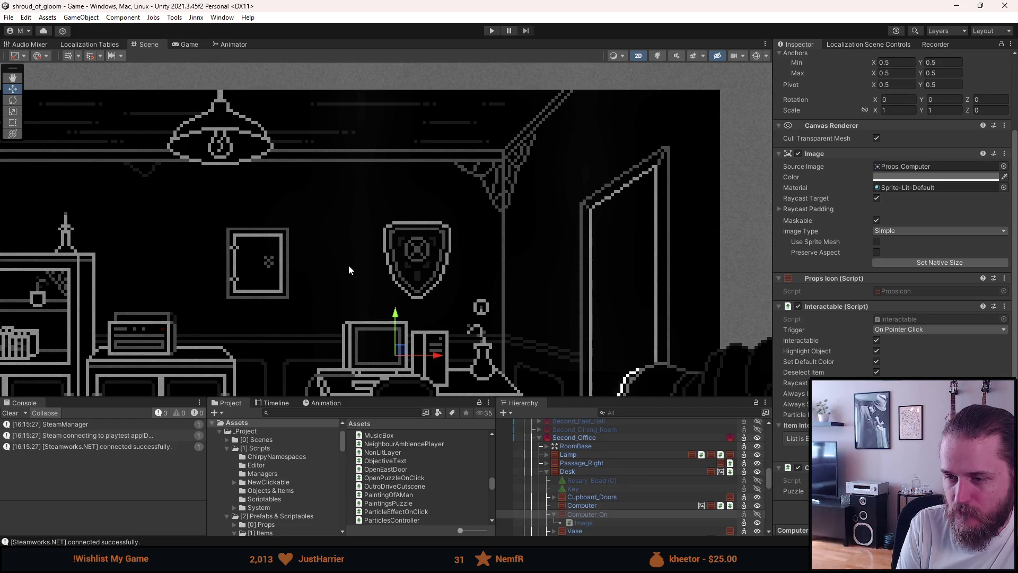
- Turn on scene lighting, enable Computer_On, and begin widening its screen light's outer radius
left_click(658, 56)
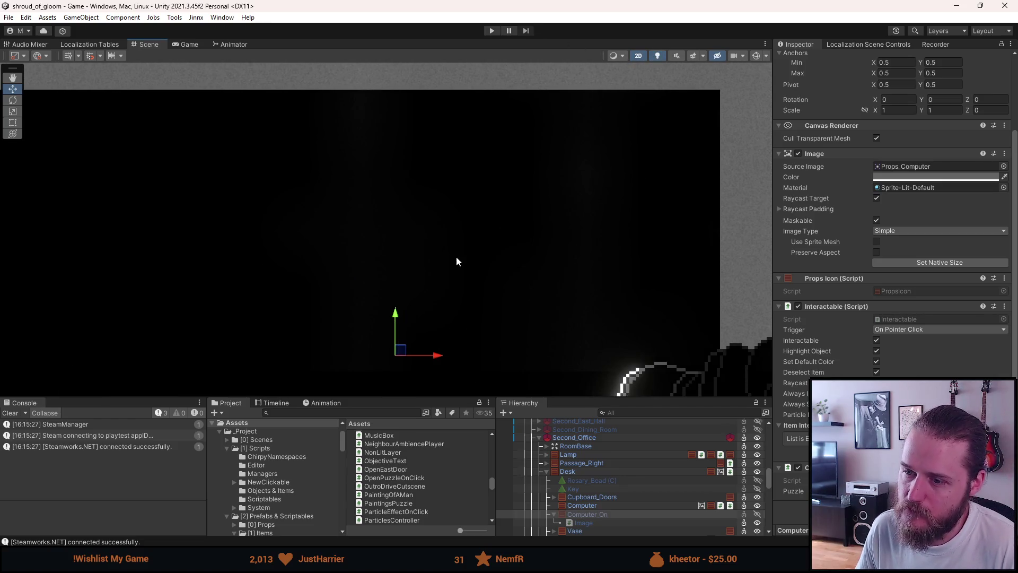
key("alt+shift+a")
left_click(593, 523)
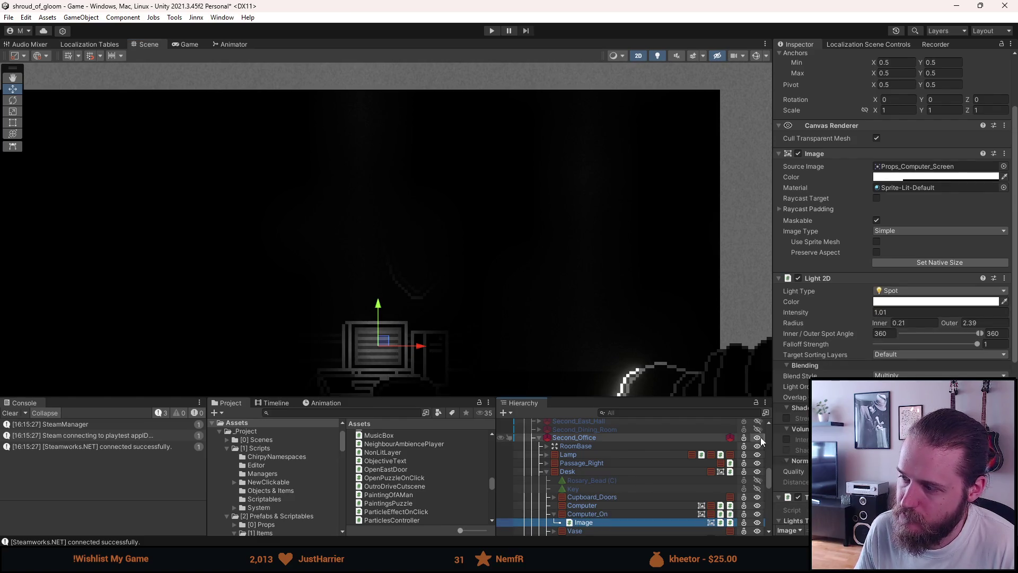
mouse_move(946, 327)
left_mouse_down()
mouse_move(1008, 325)
mouse_move(81, 324)
mouse_move(171, 329)
left_mouse_up()
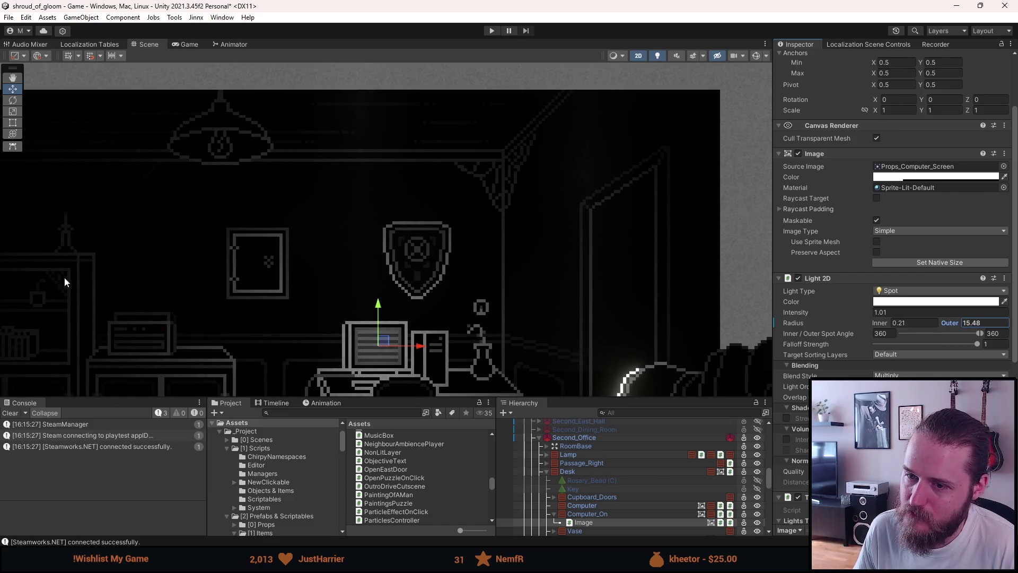
scroll(316, 307, "down", 3)
mouse_move(316, 307)
left_mouse_down()
mouse_move(414, 287)
mouse_move(399, 283)
mouse_move(409, 256)
mouse_move(469, 205)
left_mouse_up()
scroll(409, 256, "down", 2)
scroll(468, 290, "up", 2)
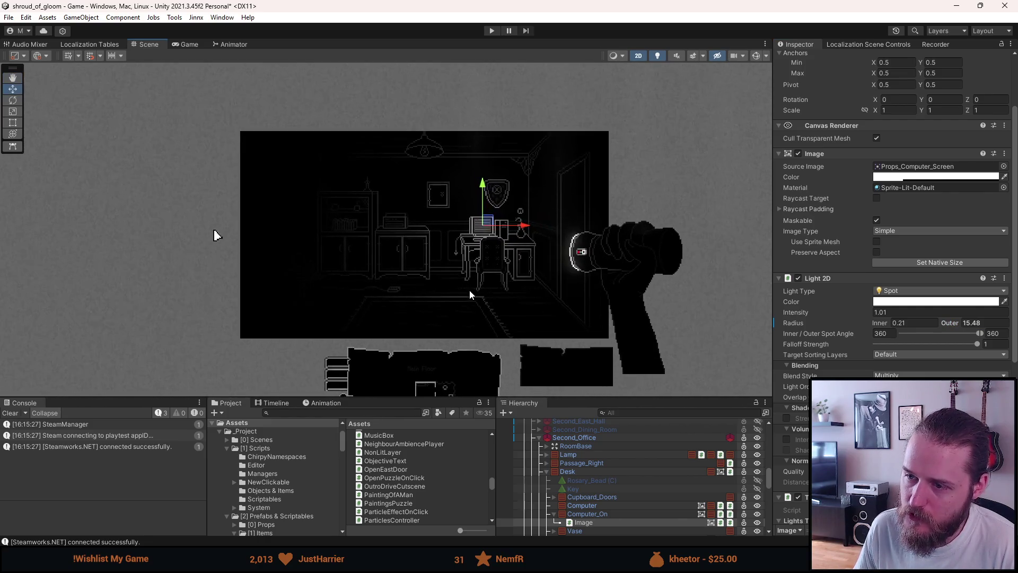
- Set the screen Light 2D to outer radius 23.85, inner radius 0, intensity 0.55
mouse_move(948, 323)
left_mouse_down()
mouse_move(982, 324)
mouse_move(28, 327)
left_mouse_up()
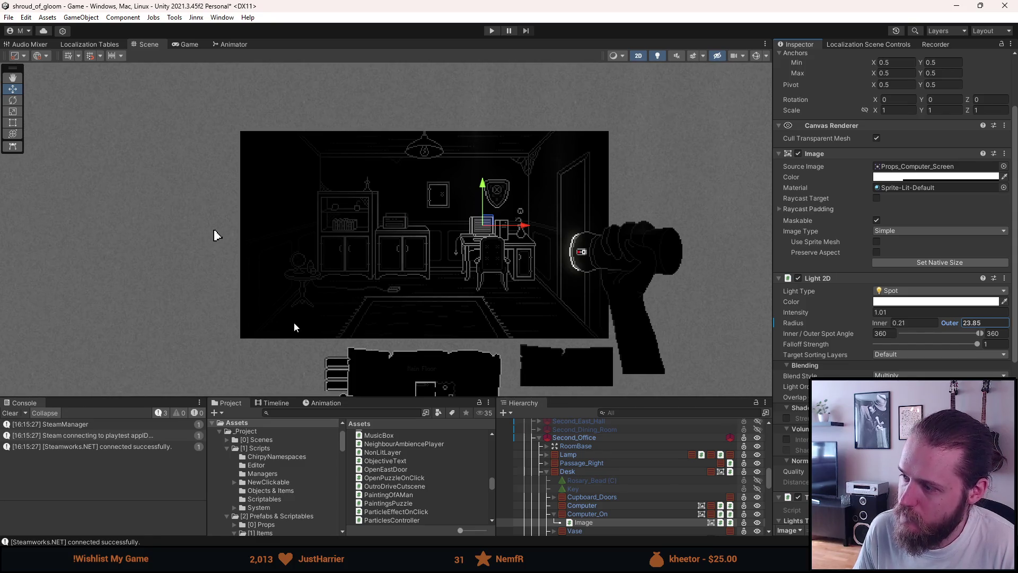
left_click(884, 323)
type("0.8")
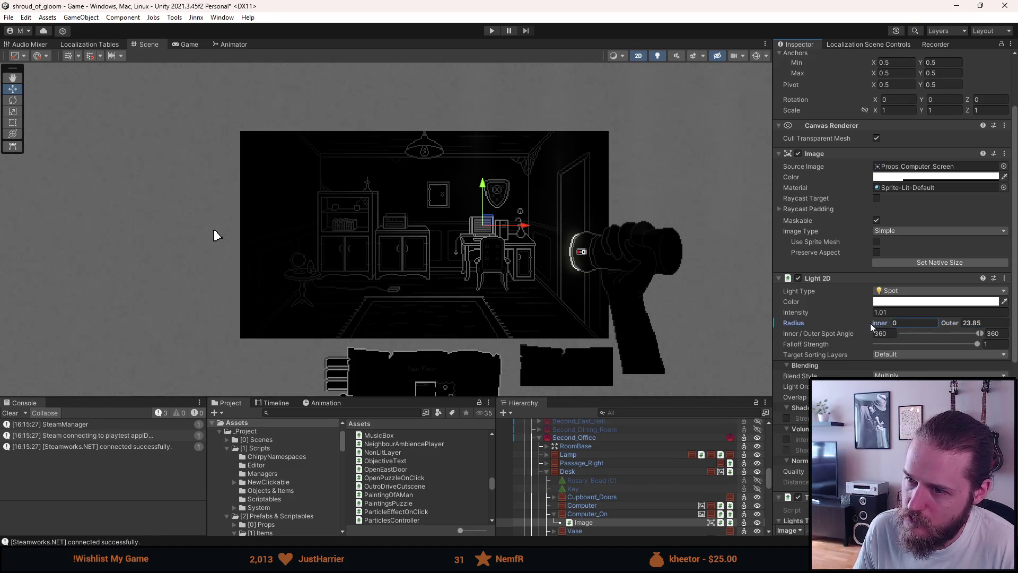
left_click_drag(880, 323, 796, 320)
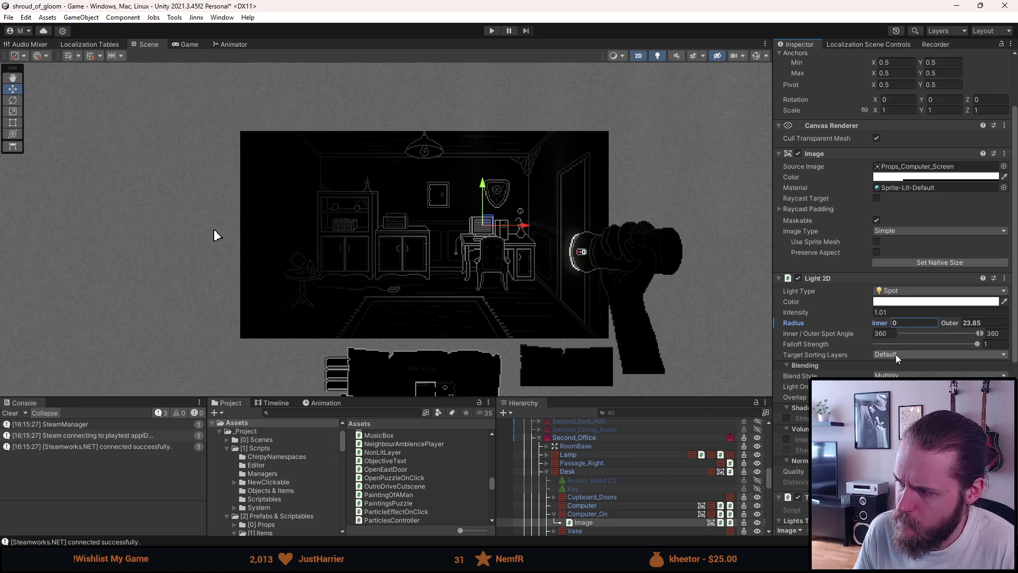
left_click_drag(975, 343, 977, 344)
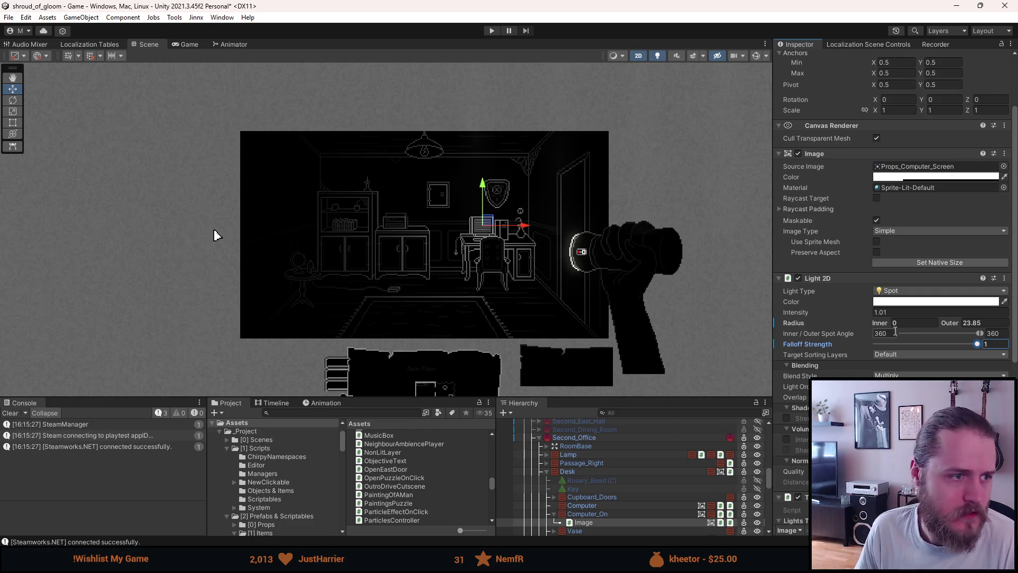
left_click_drag(839, 317, 807, 315)
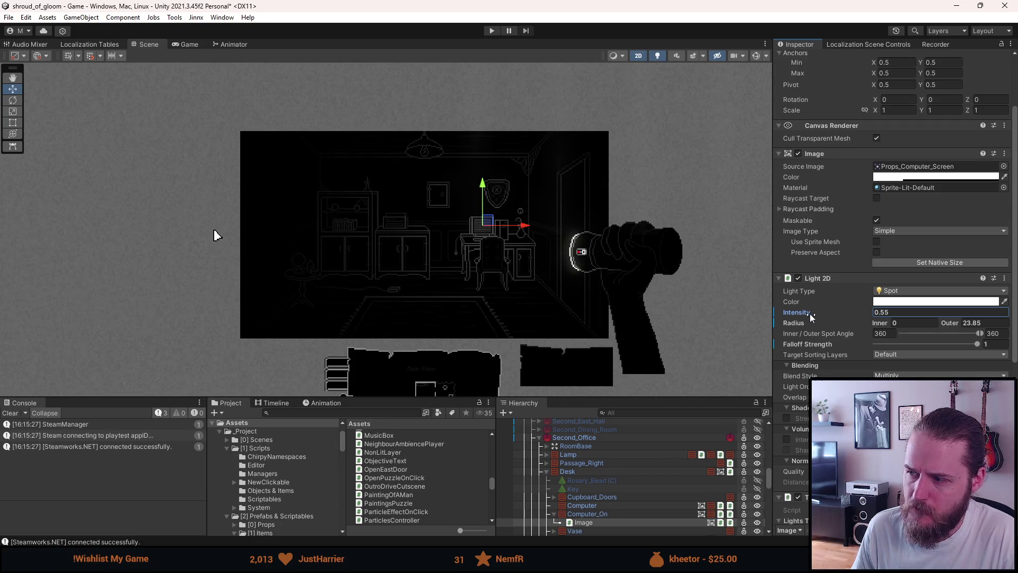
left_click(878, 323)
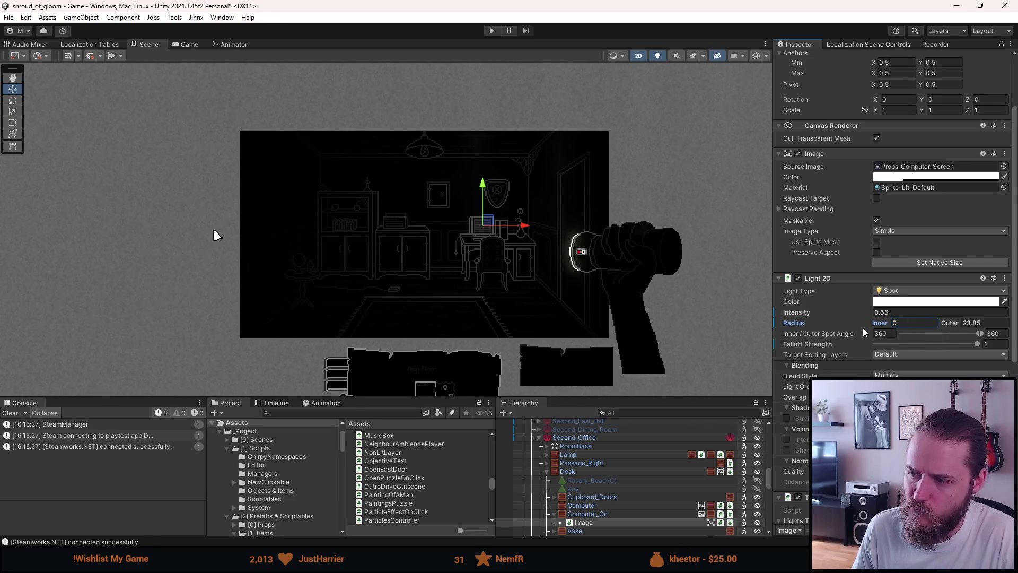
left_click(600, 515)
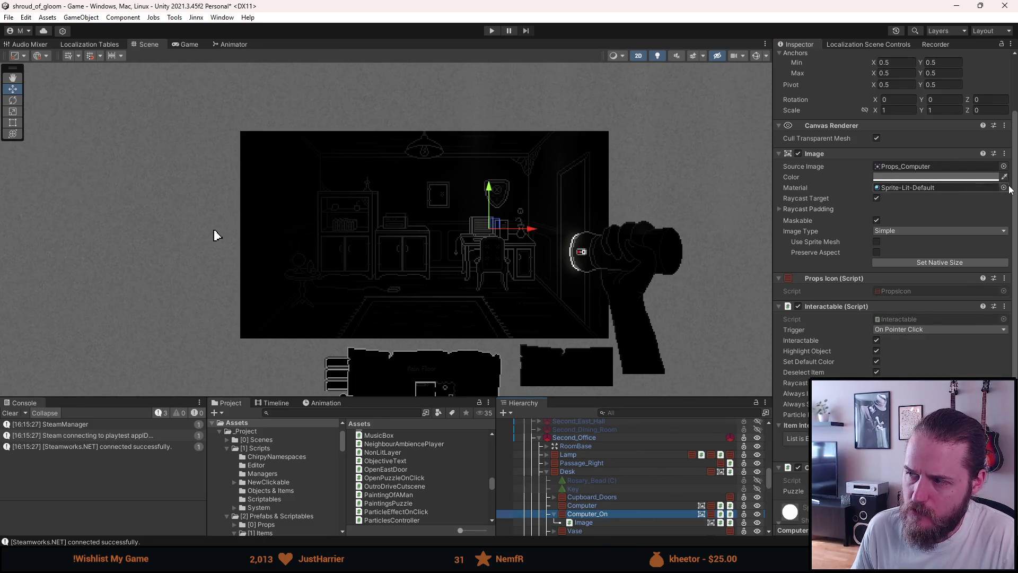
- Keep the computer's Sprite-Lit-Default material, but clear the screen Image's Material to None
left_click(986, 186)
key("Delete")
key("ctrl+z")
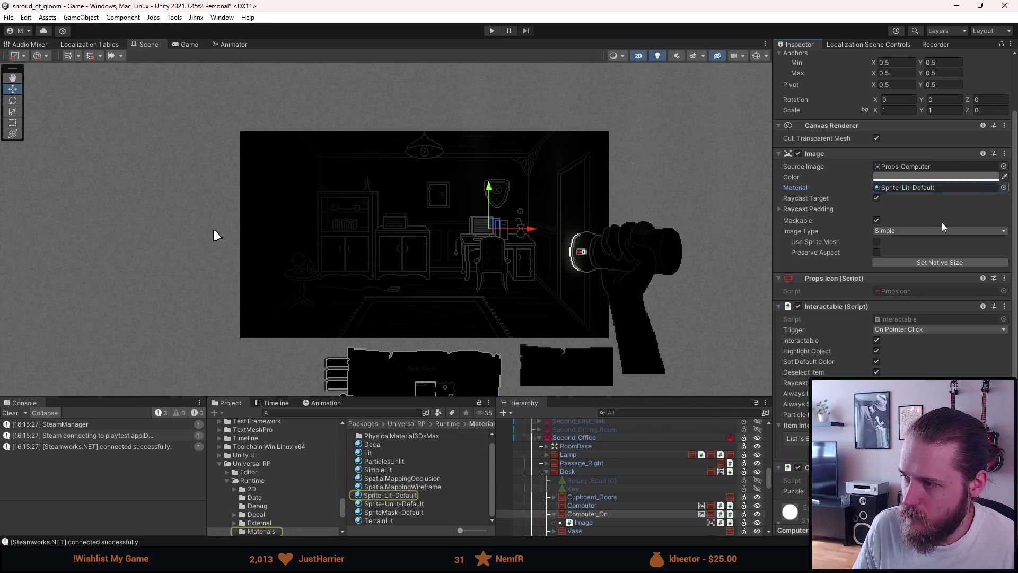
left_click(600, 521)
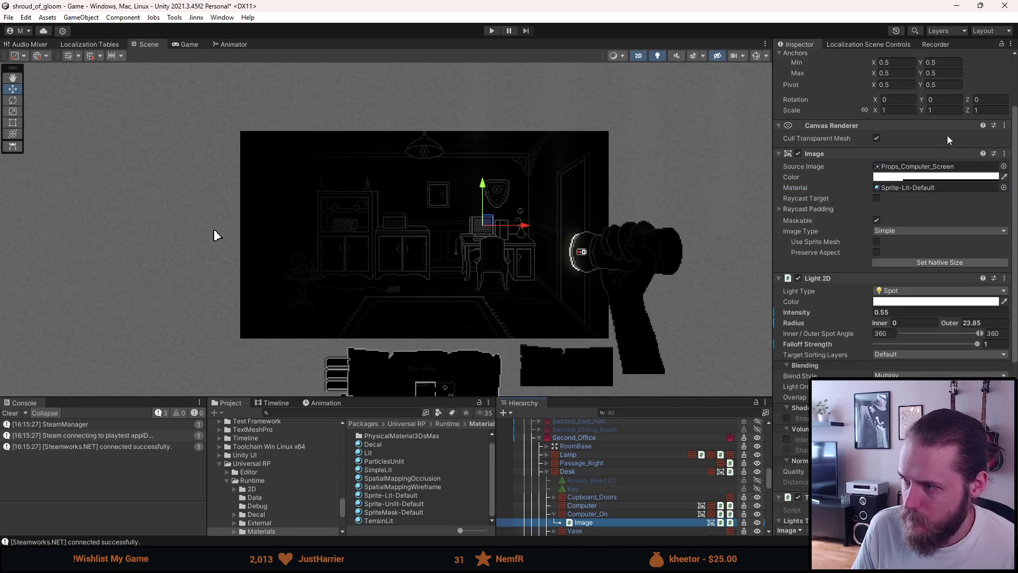
left_click(933, 187)
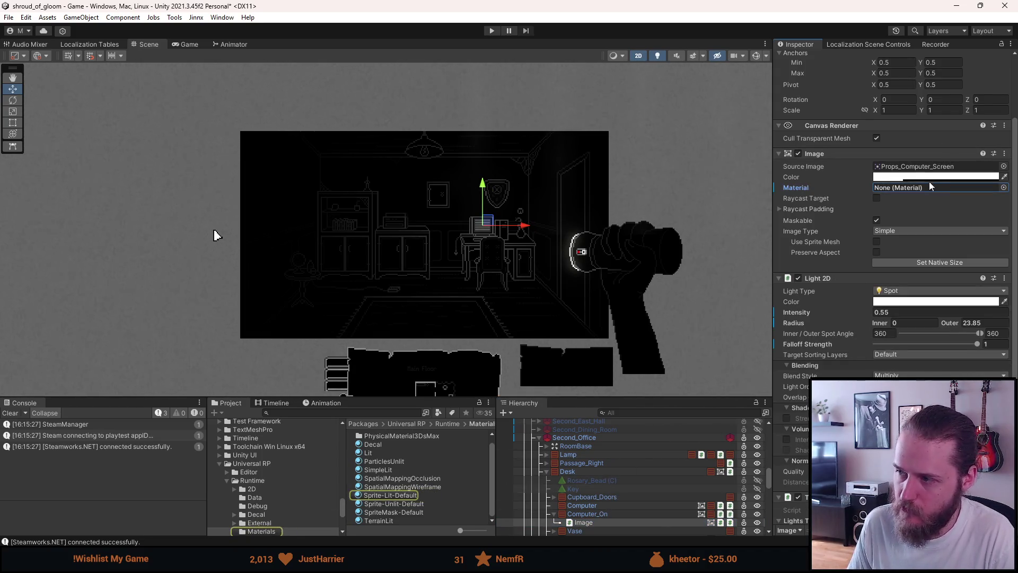
key("Delete")
scroll(428, 169, "up", 3)
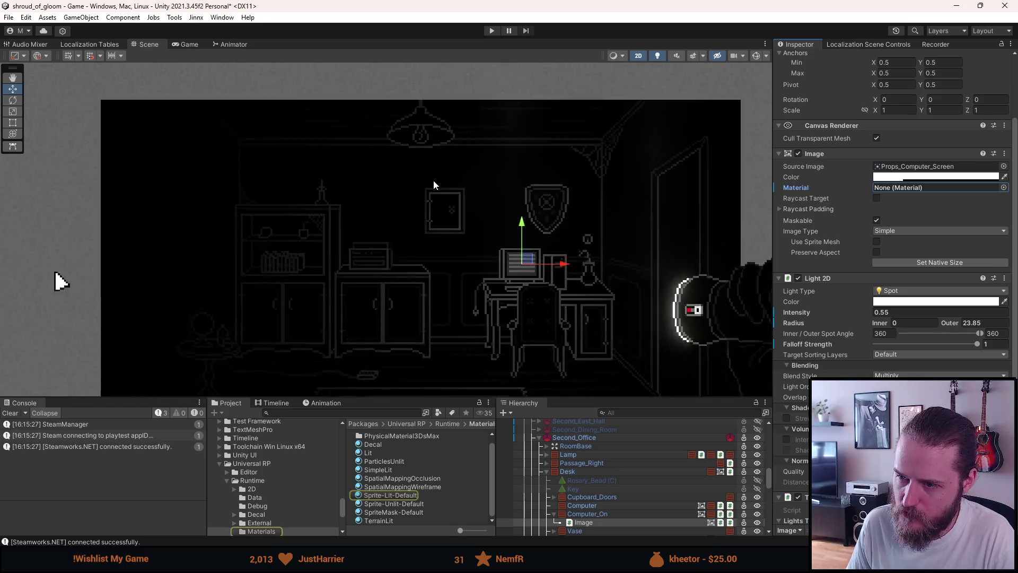
scroll(434, 184, "down", 4)
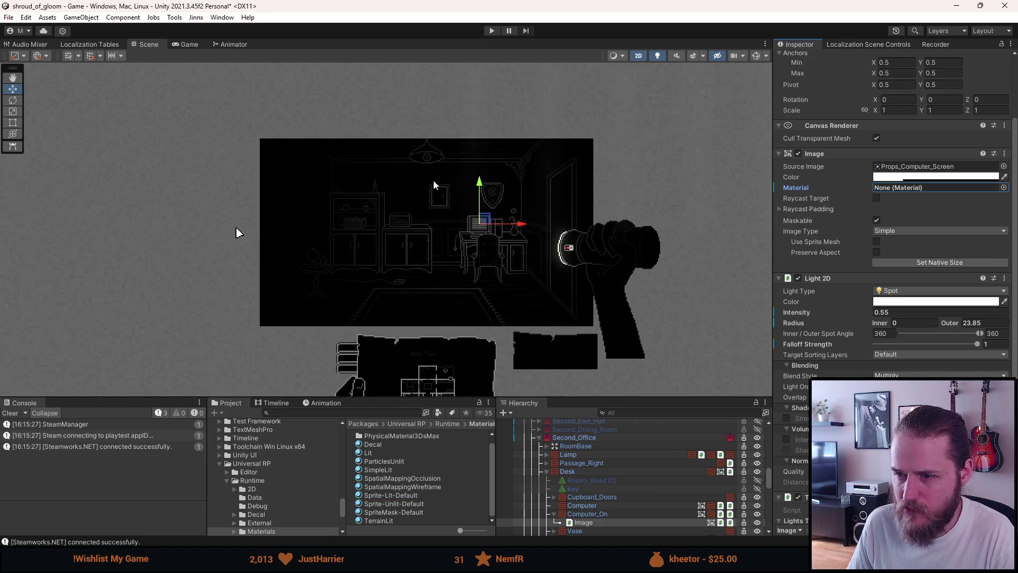
scroll(895, 362, "down", 3)
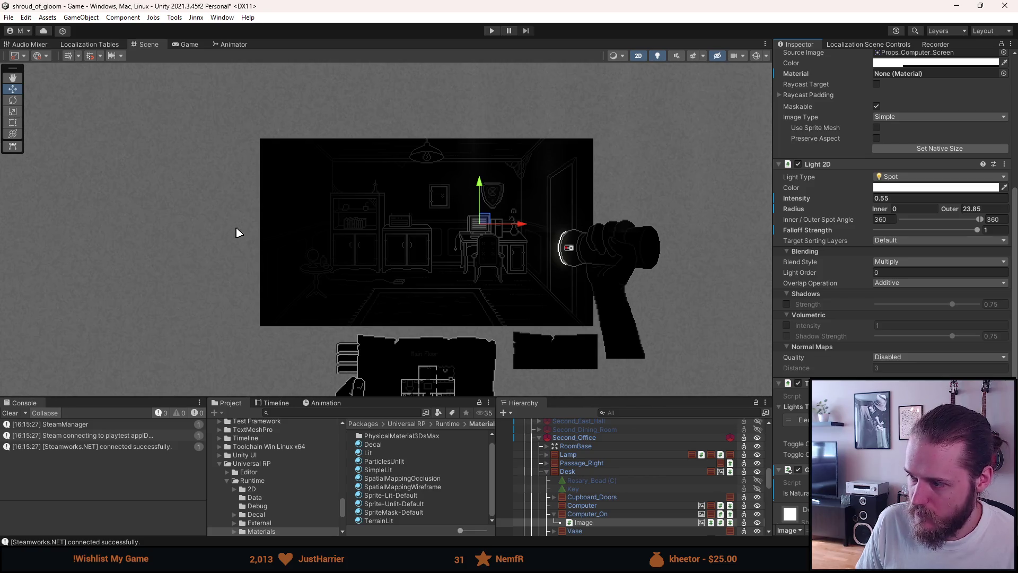
- Revert the added component's prefab override and switch to Visual Studio
right_click(831, 383)
mouse_move(893, 343)
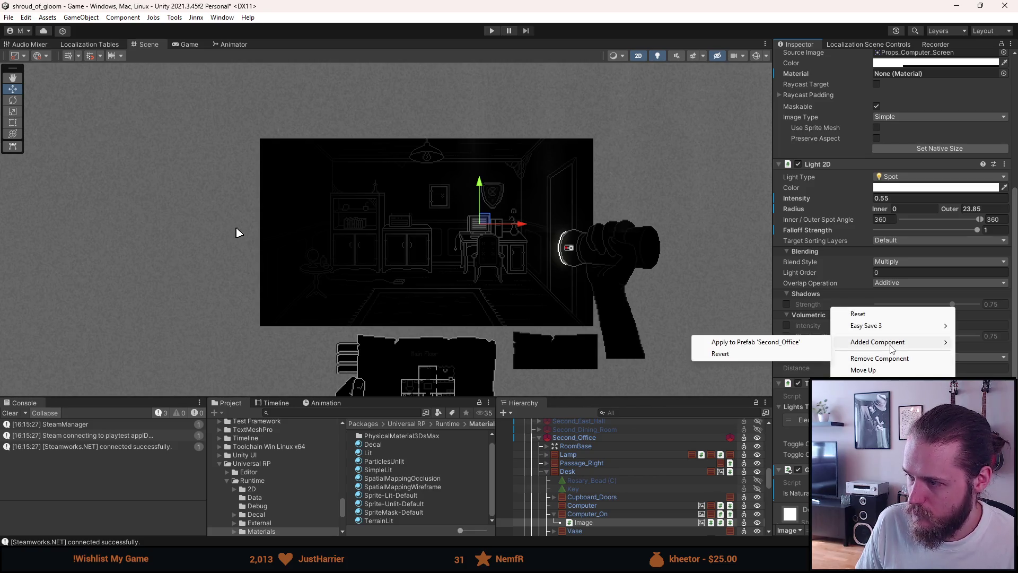
left_click(815, 352)
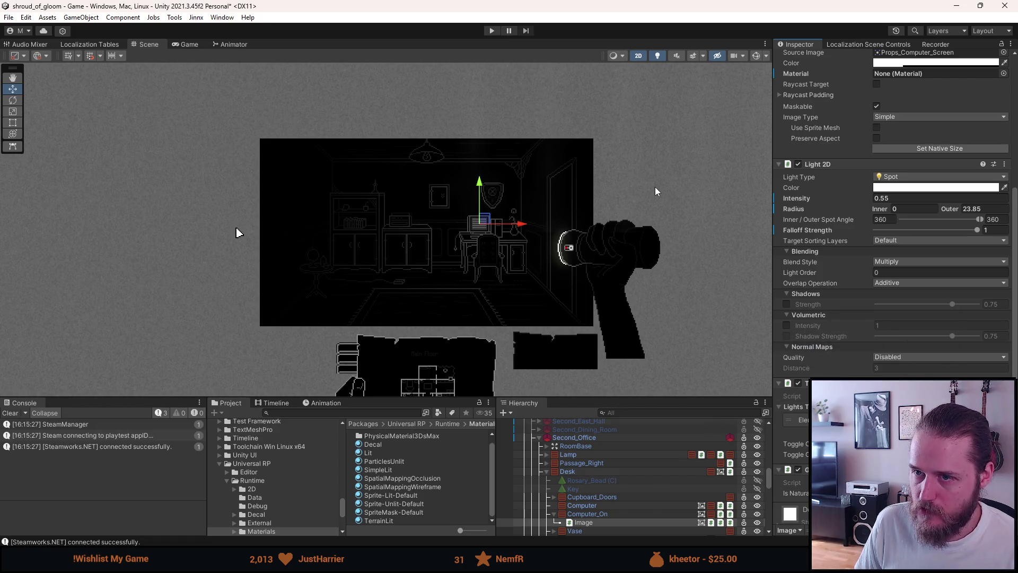
key("alt+Tab")
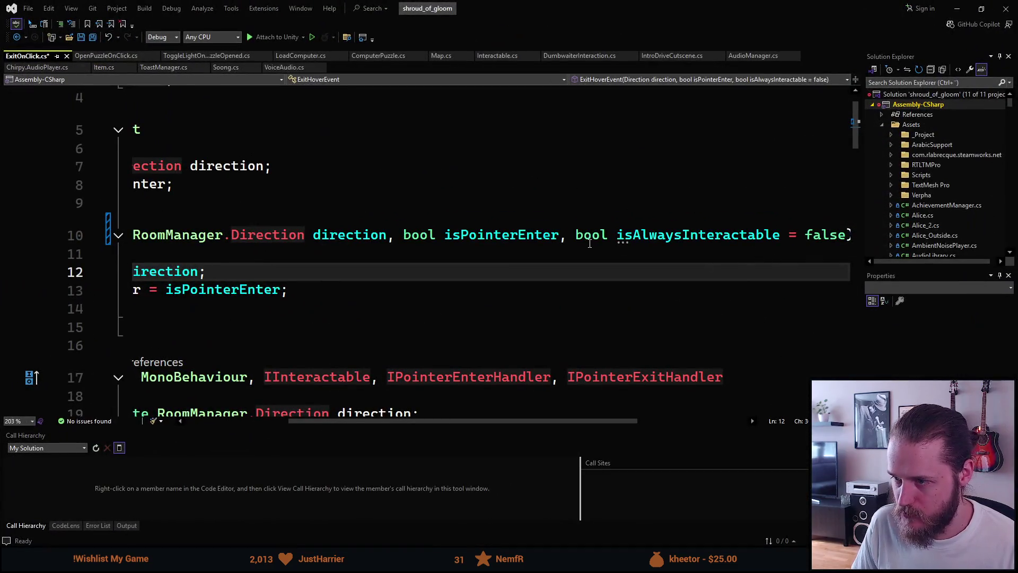
- Delete ', bool isAlwaysInteractable = false' from ExitHoverEvent, save the script, and return to Unity
left_click(590, 241)
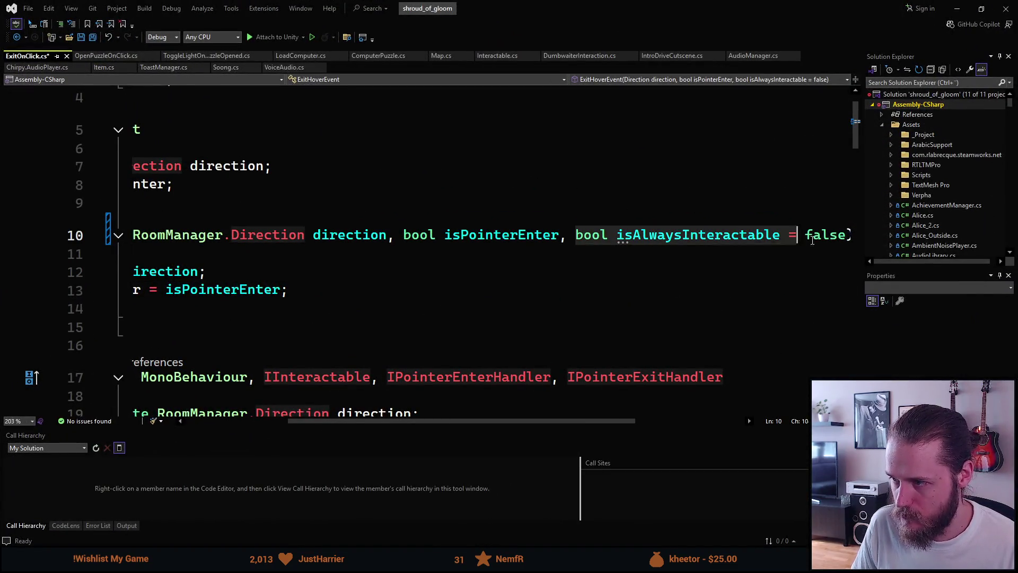
left_click(841, 235)
key("ctrl+BackSpace")
key("ctrl+BackSpace")
key("ctrl+BackSpace")
key("BackSpace")
key("BackSpace")
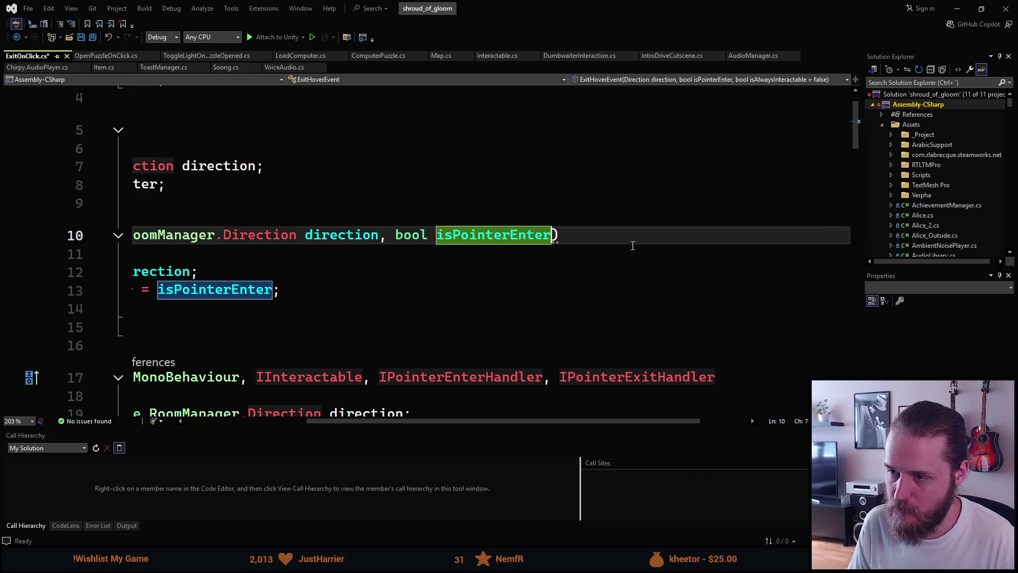
key("ctrl+s")
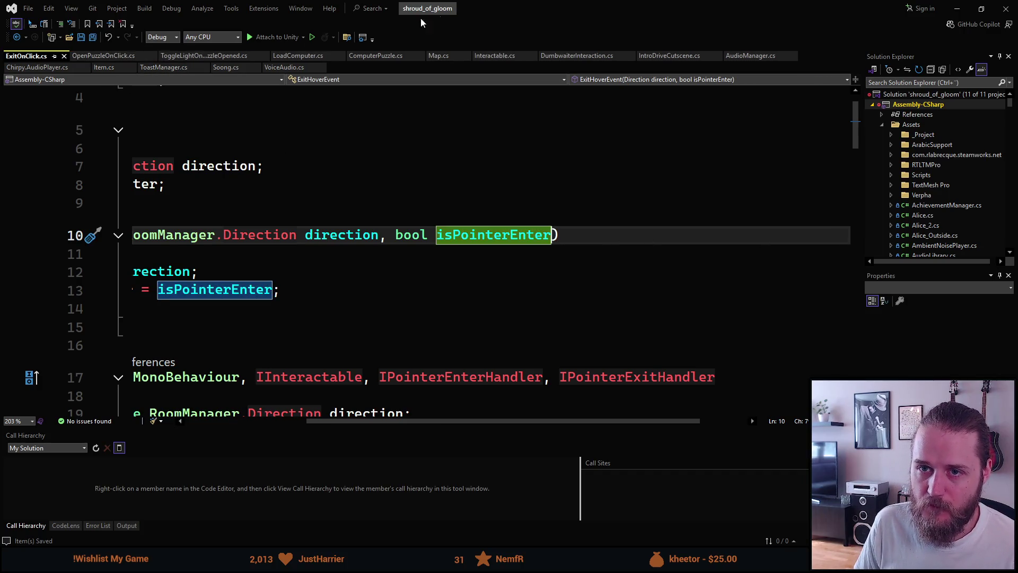
key("alt+Tab")
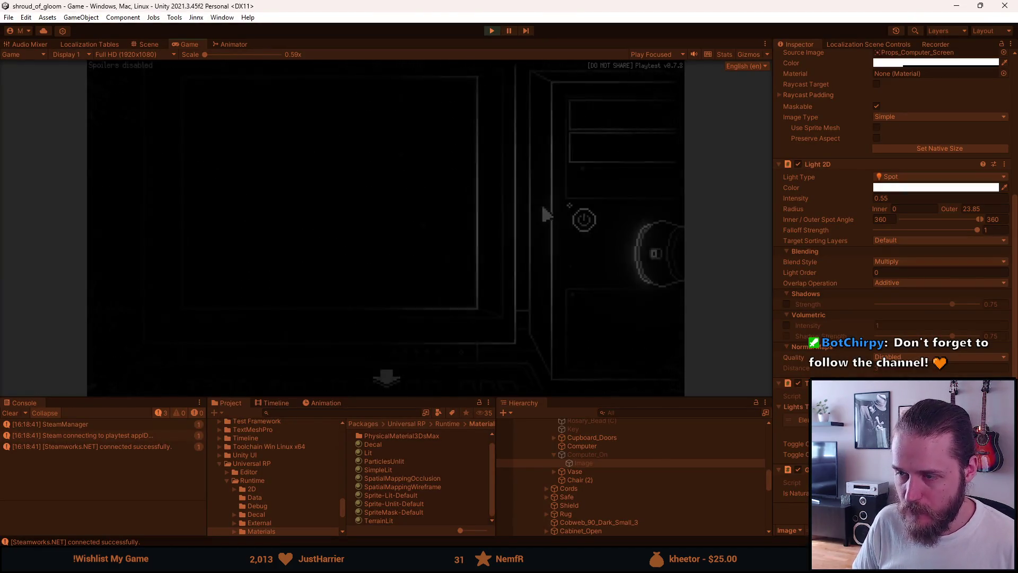
- Exit play mode and select the Computer_Close_Up object
left_click(596, 215)
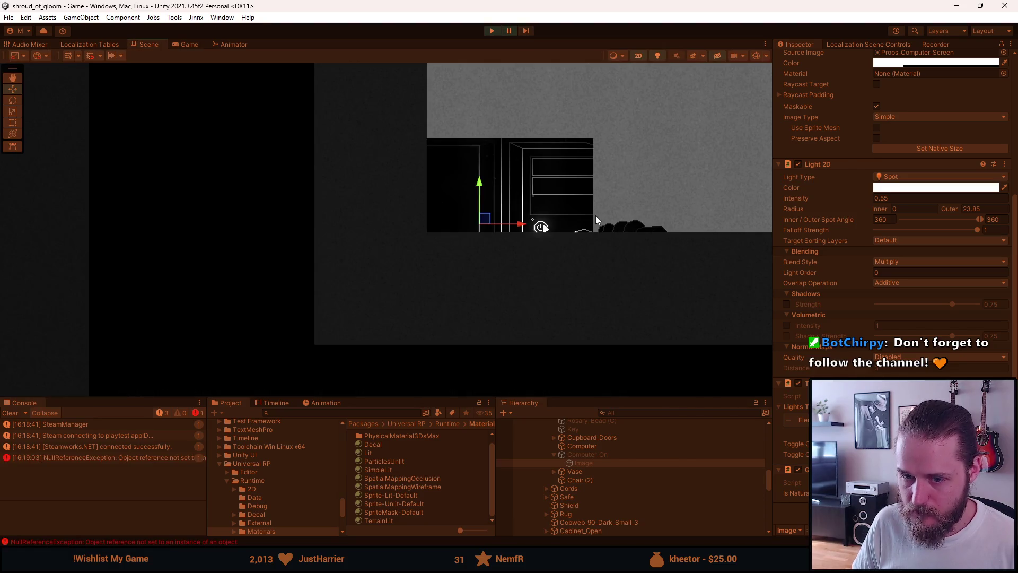
left_click(493, 30)
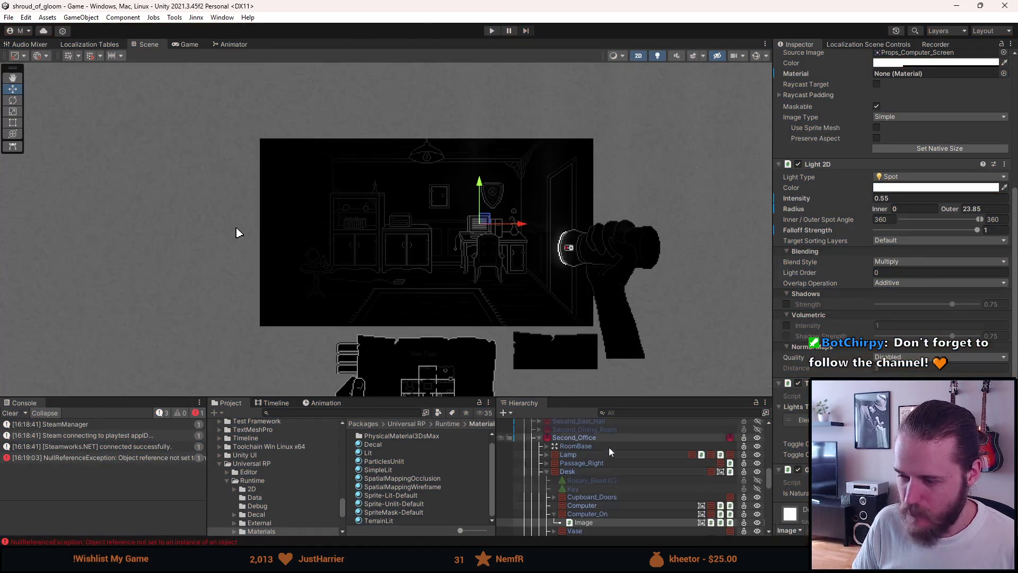
scroll(612, 492, "down", 4)
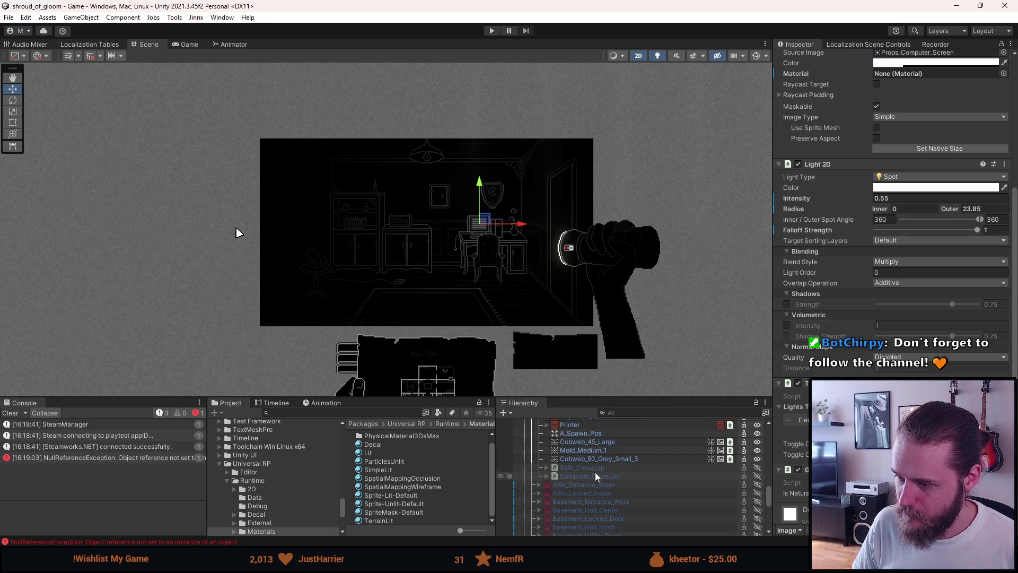
left_click(595, 472)
scroll(679, 449, "up", 4)
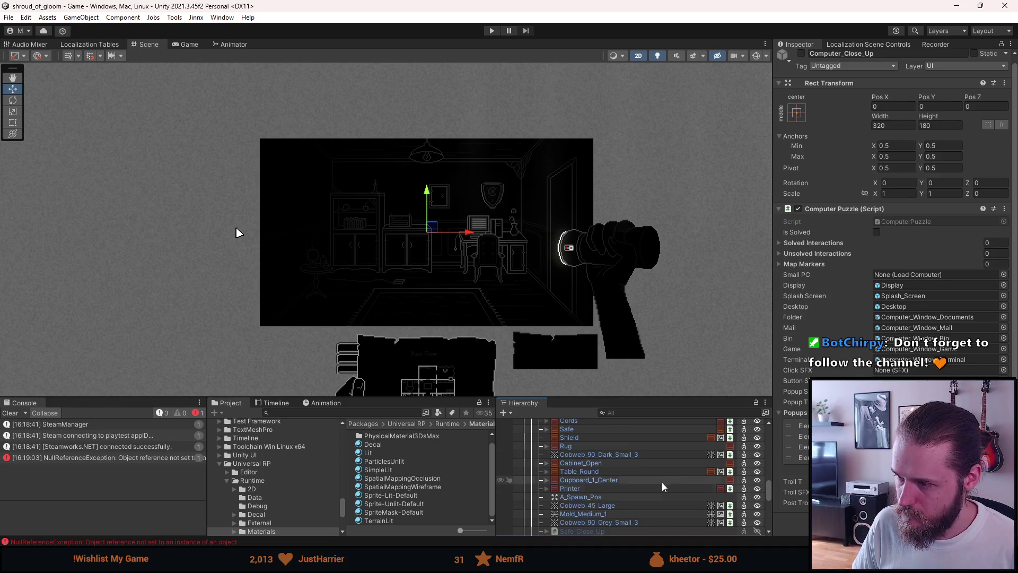
scroll(667, 470, "up", 2)
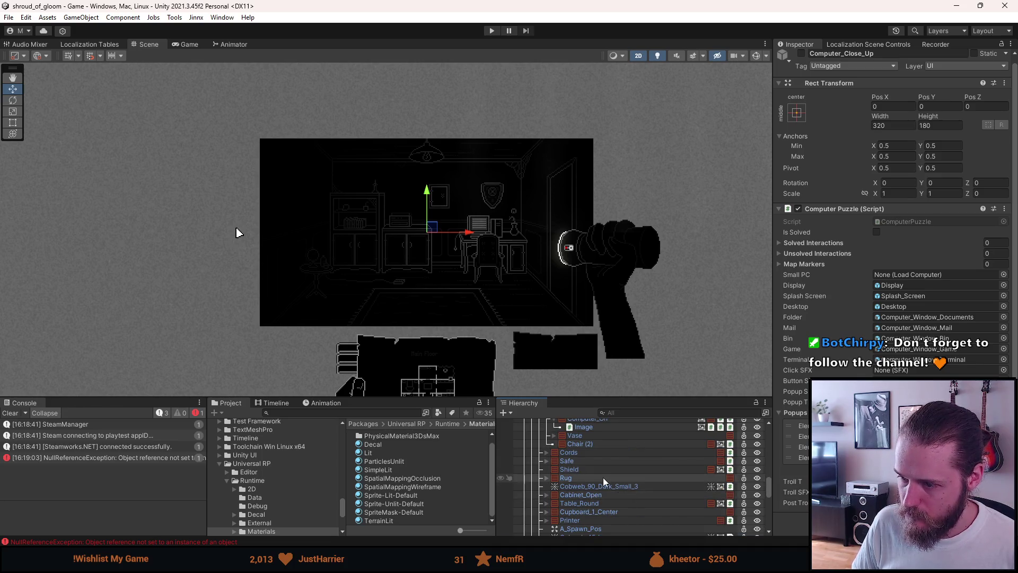
scroll(602, 476, "up", 2)
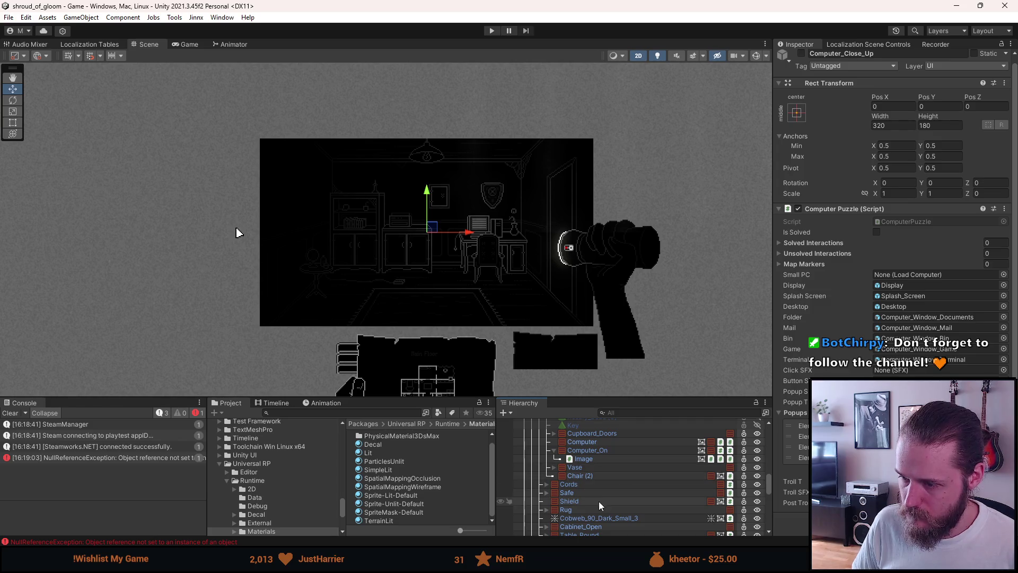
scroll(597, 444, "up", 2)
- Assign Desk to the Computer Puzzle's Small PC field, save the scene, and start Play
left_click_drag(577, 440, 800, 437)
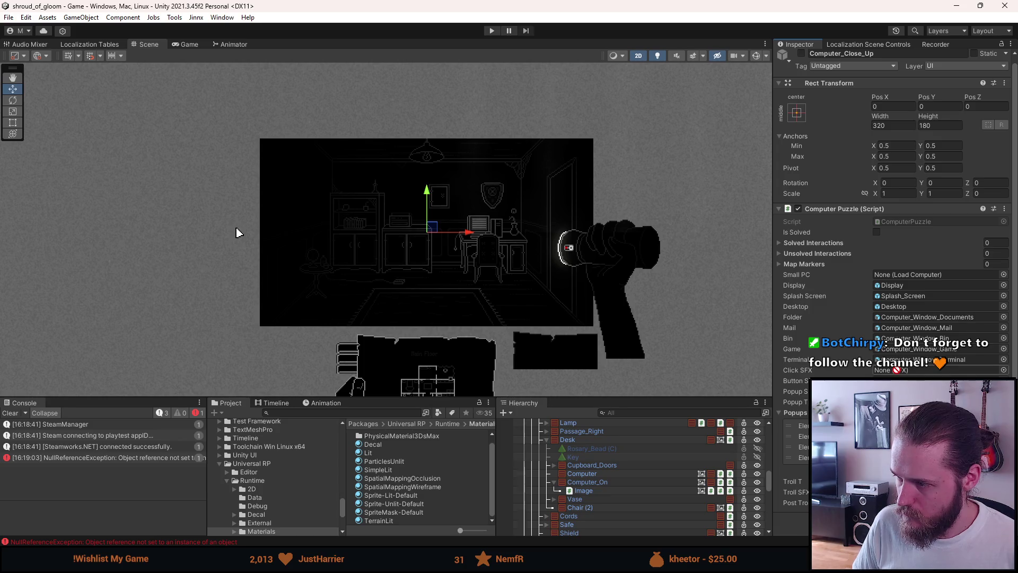
left_click_drag(801, 438, 933, 275)
left_click(586, 440)
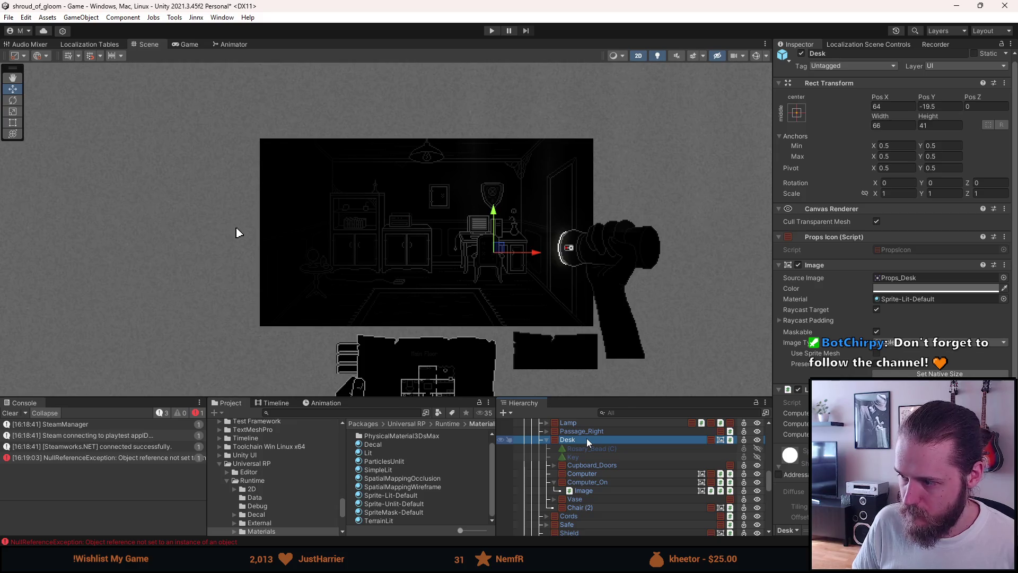
key("ctrl+s")
left_click(491, 30)
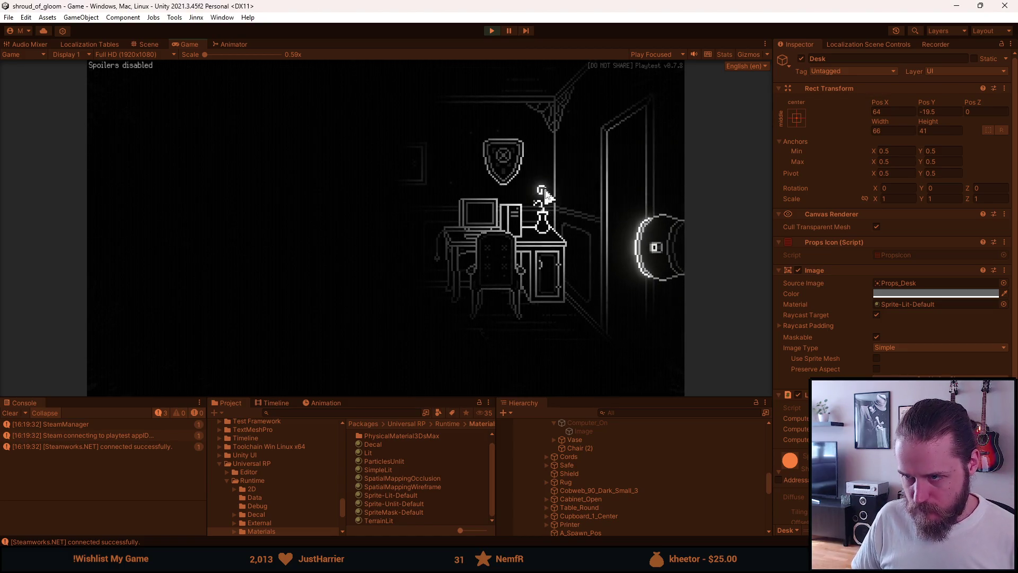
- Leave the office, then zoom in on the desk computer and power it on
left_click(632, 184)
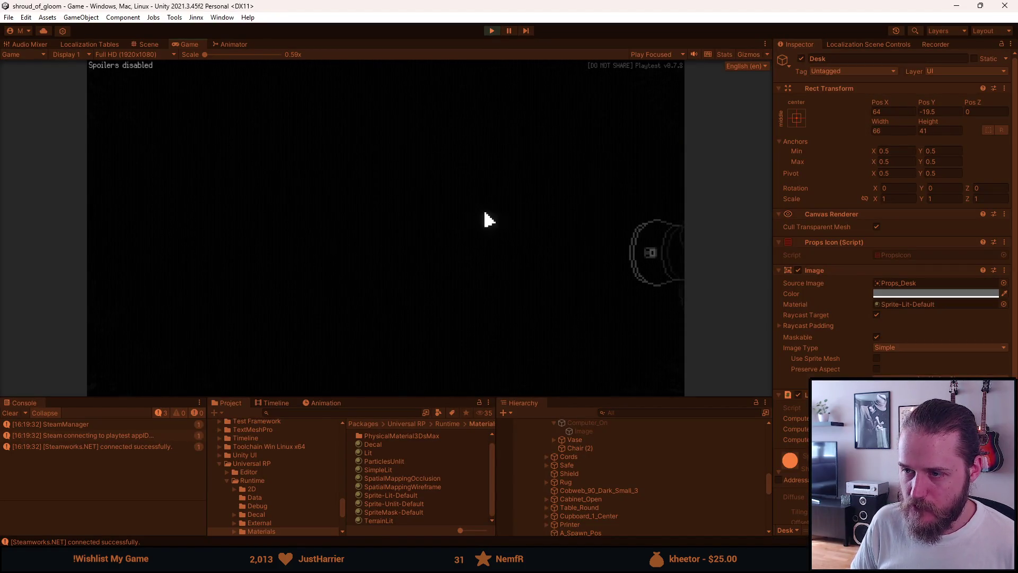
left_click(546, 215)
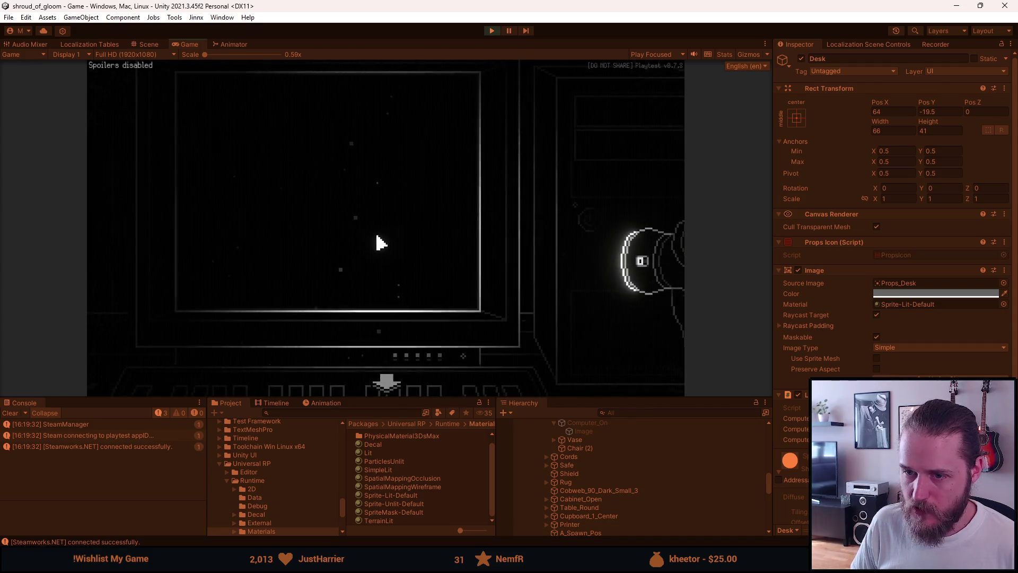
left_click(589, 220)
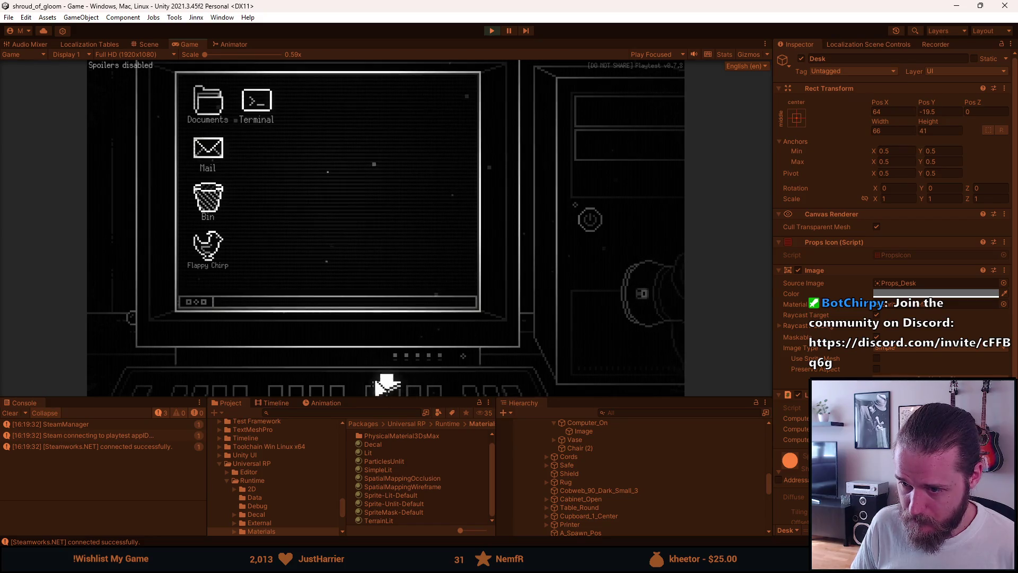
left_click(386, 384)
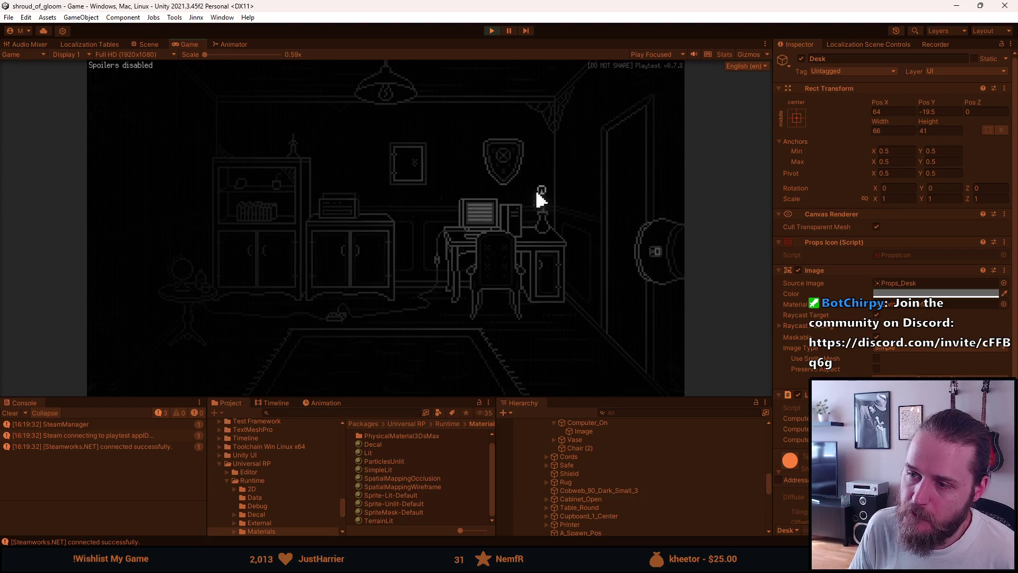
left_click(493, 217)
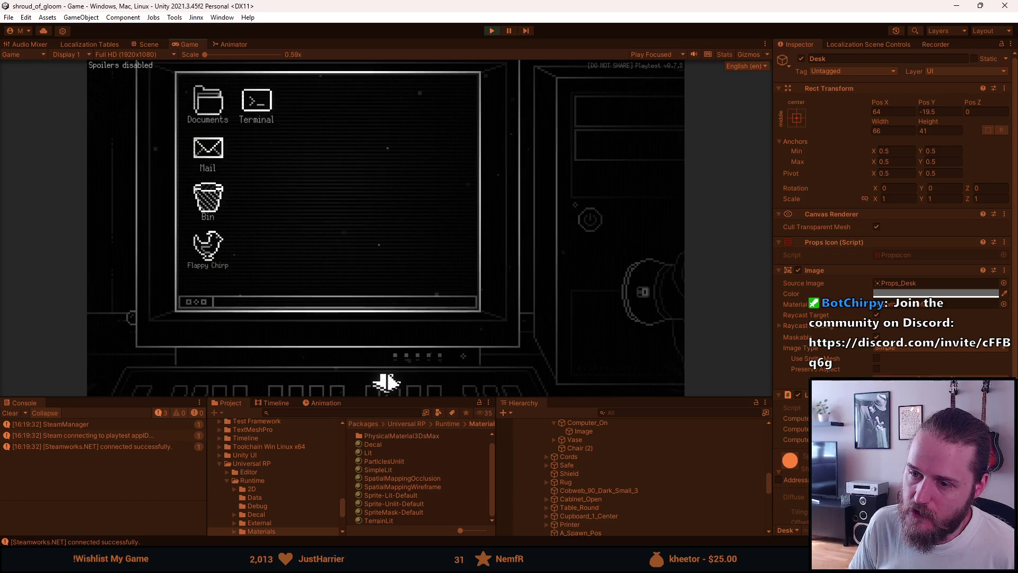
left_click(387, 381)
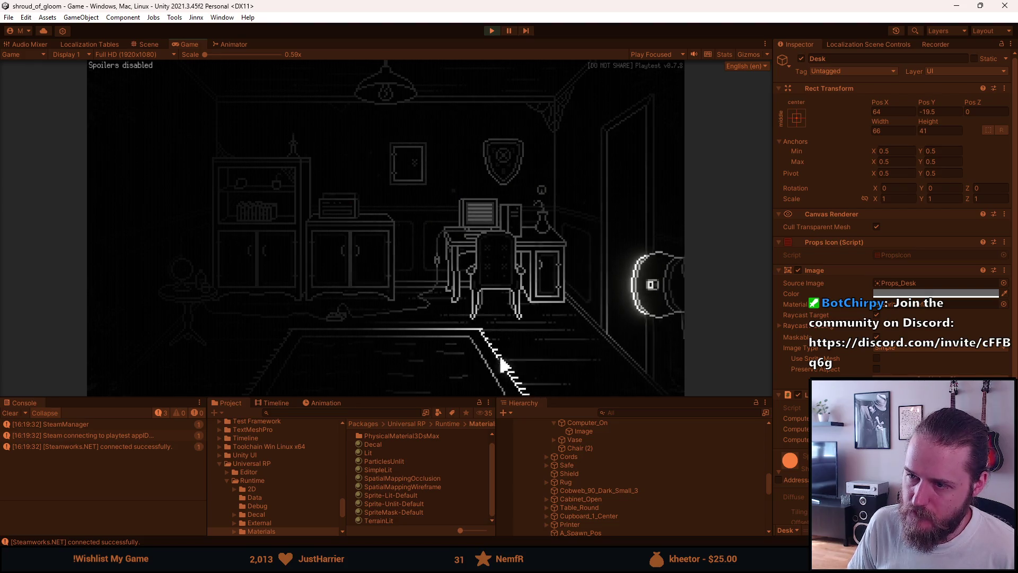
- Switch the in-game computer off and check its dark screen from the room
left_click(508, 219)
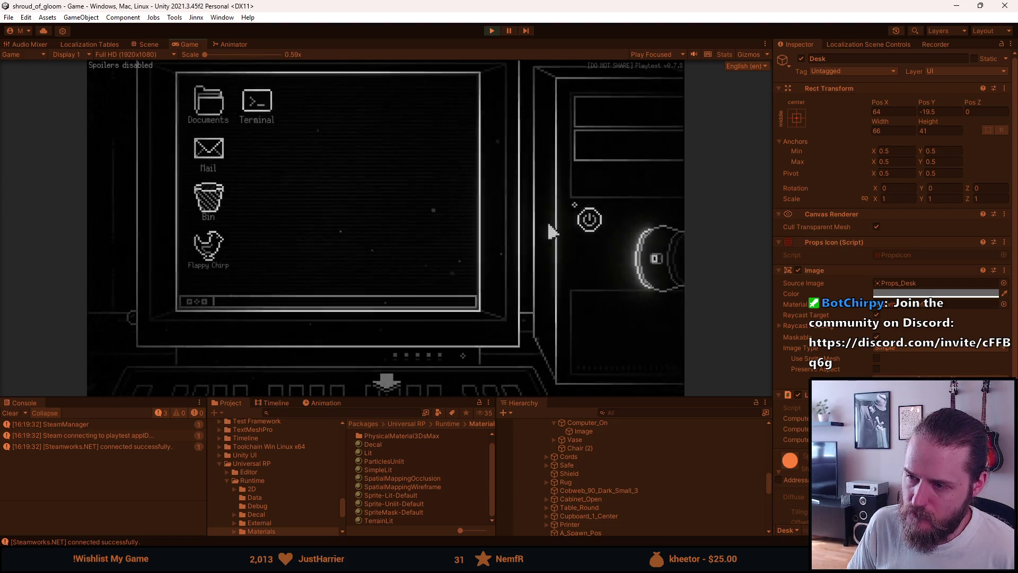
left_click(586, 220)
left_click(395, 377)
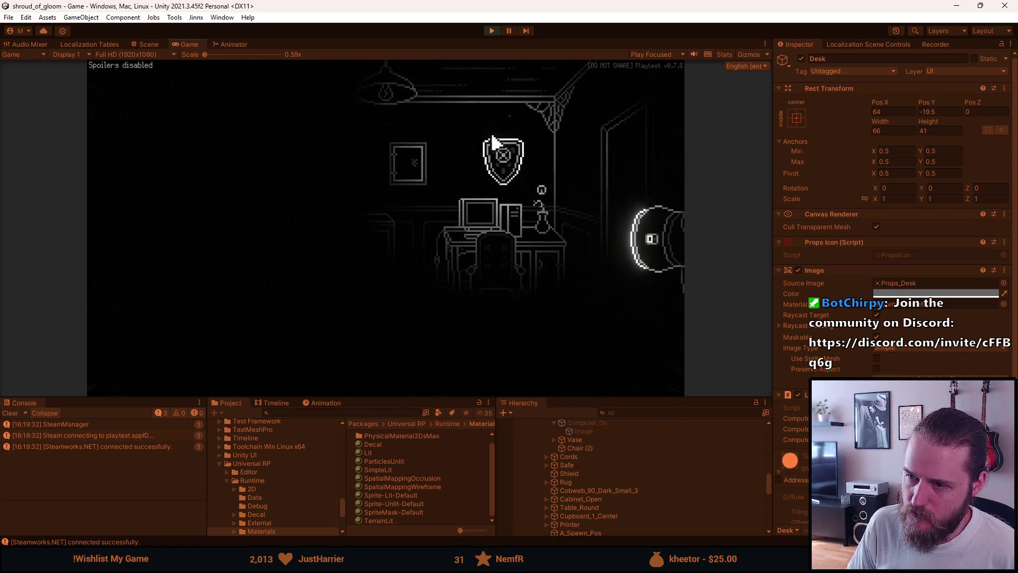
left_click(555, 212)
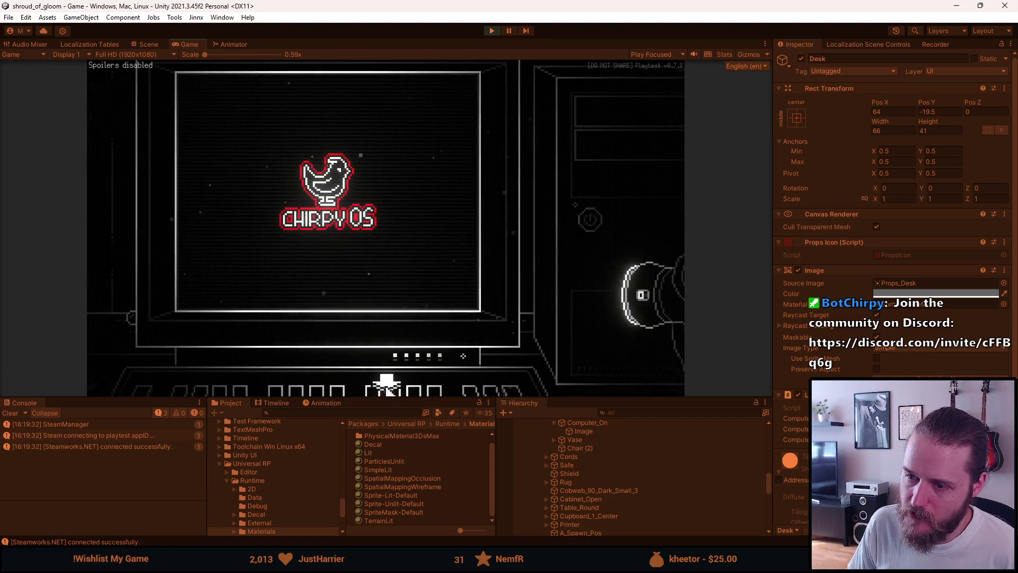
left_click(388, 381)
left_click(520, 256)
left_click(387, 380)
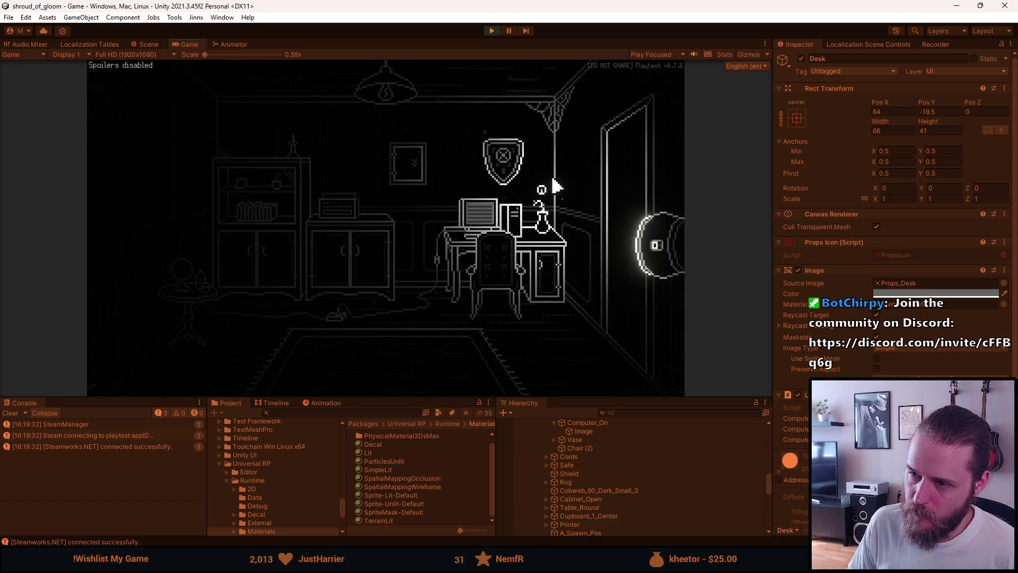
- Open the Terminal on the Chirpy OS desktop, visit the neighbouring room, then pause and stop
left_click(496, 204)
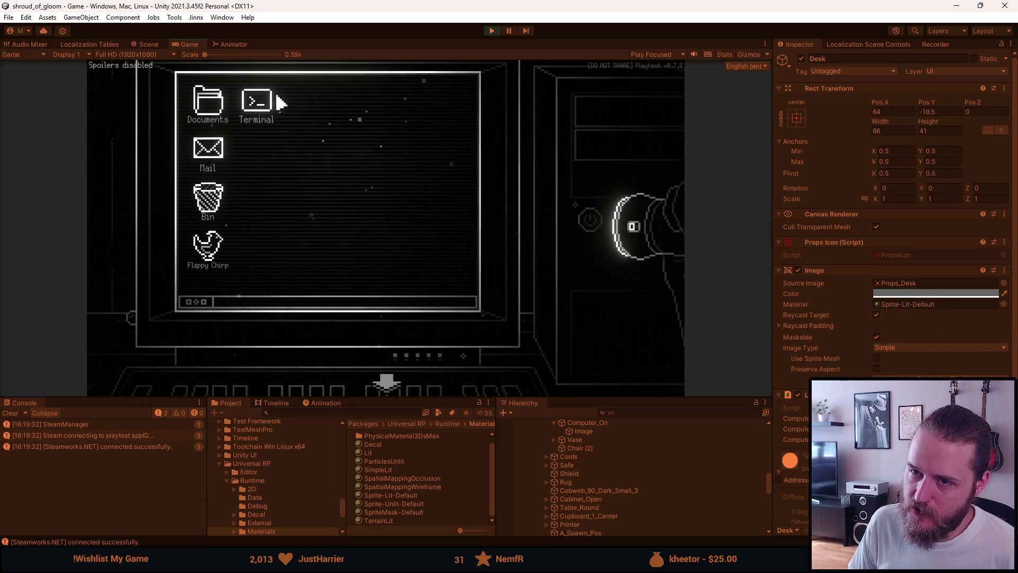
double_click(263, 102)
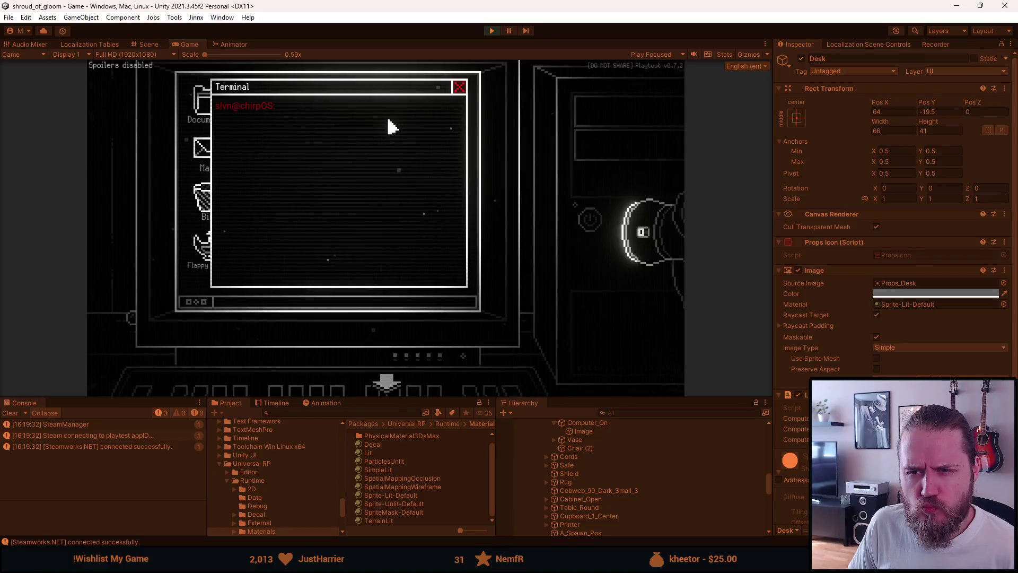
left_click(390, 377)
left_click(594, 169)
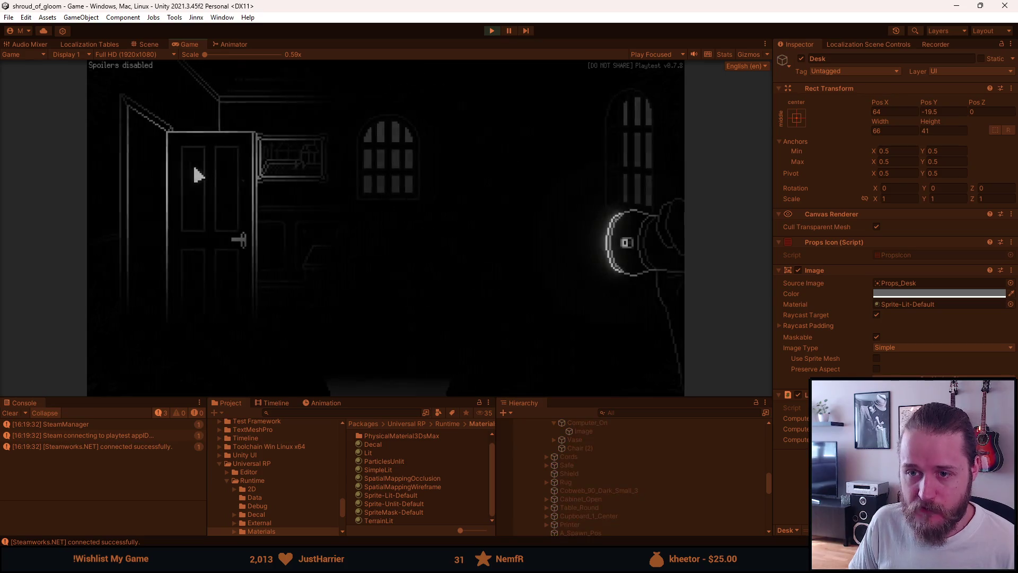
left_click(152, 178)
left_click(497, 217)
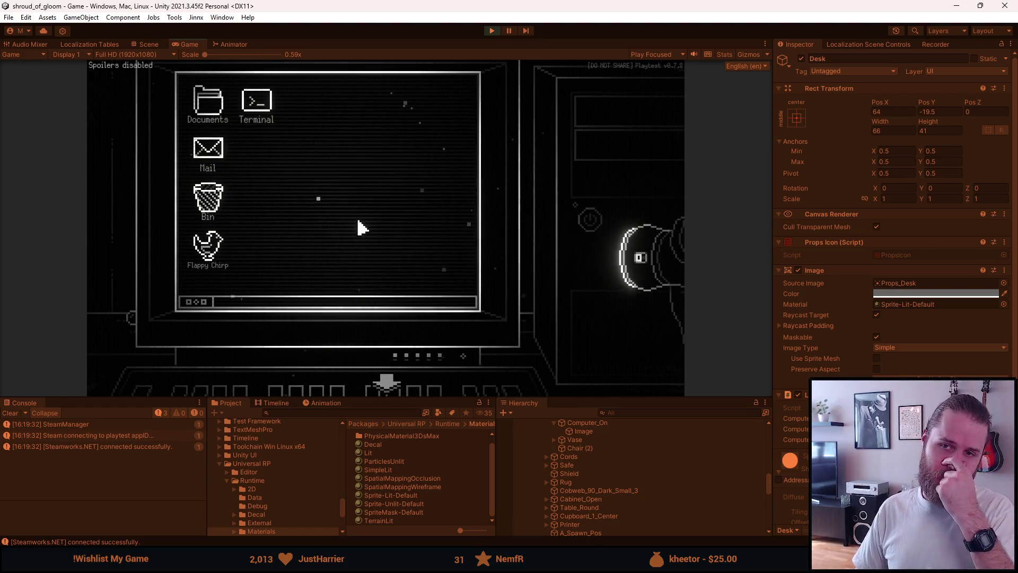
left_click(387, 378)
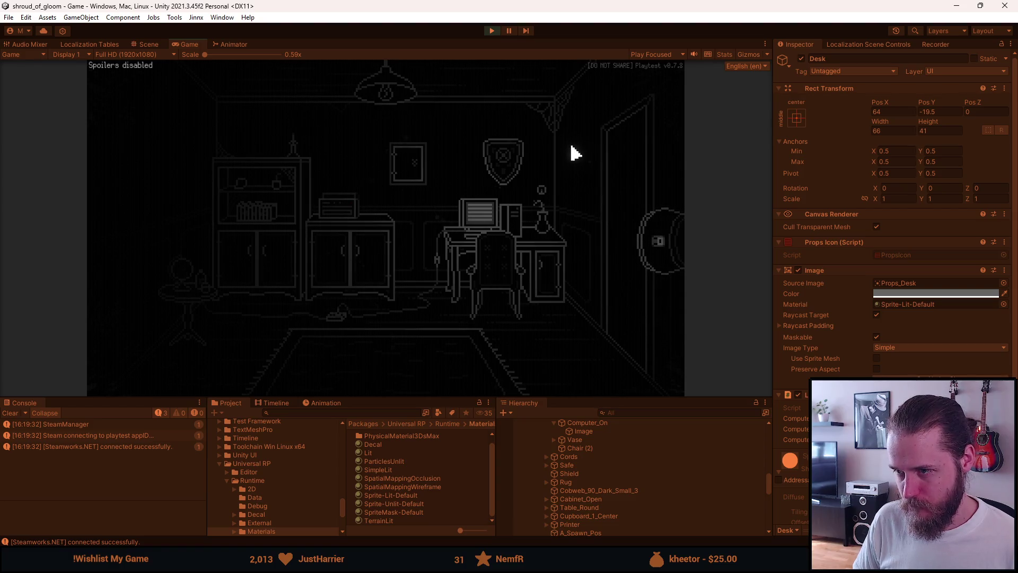
key("Escape")
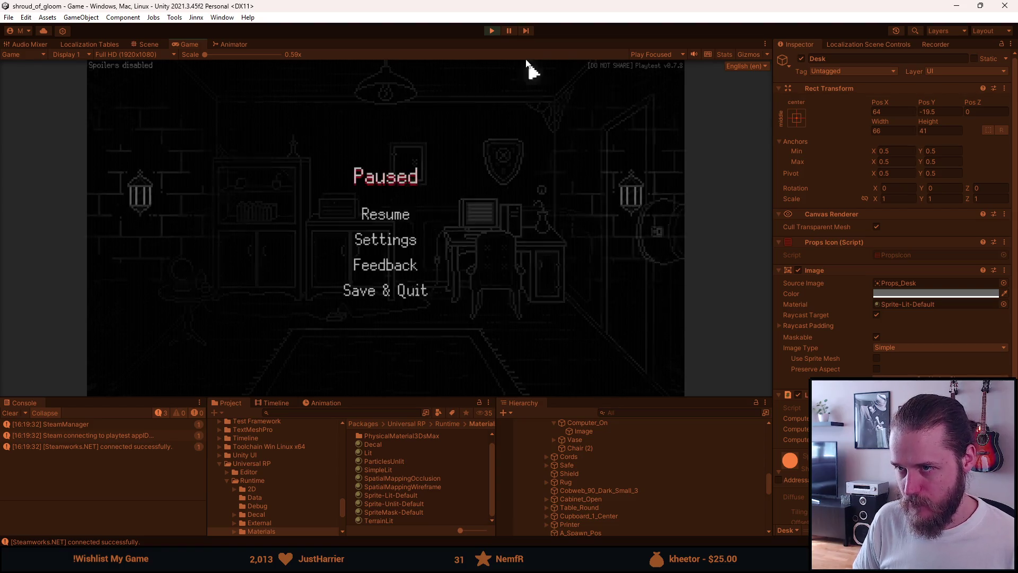
left_click(498, 30)
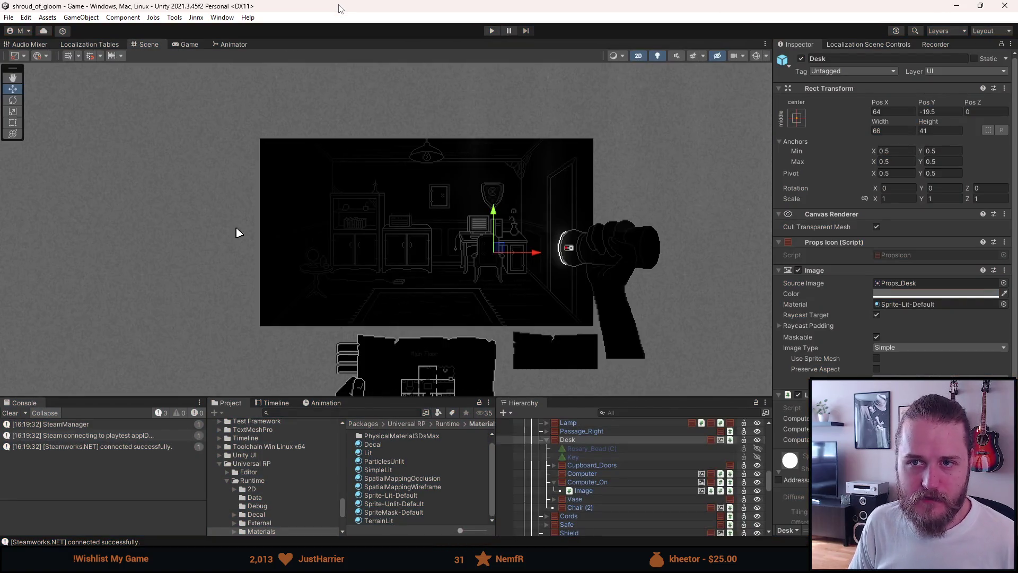
- Deactivate Computer_On and Second_Office, activate Outside_Entrance, saving the scene after each change
left_click(554, 482)
left_click(572, 484, "alt")
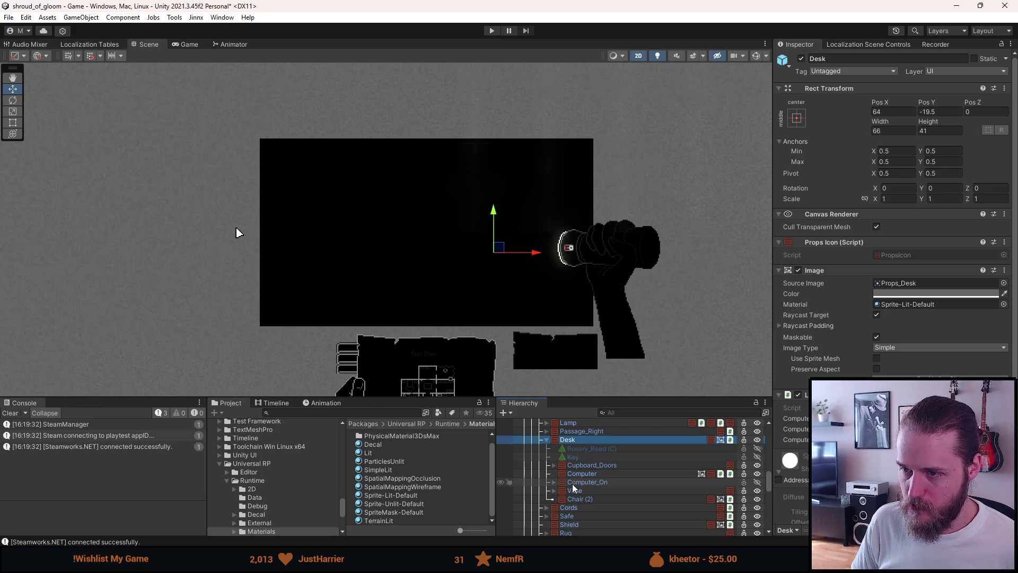
key("ctrl+s")
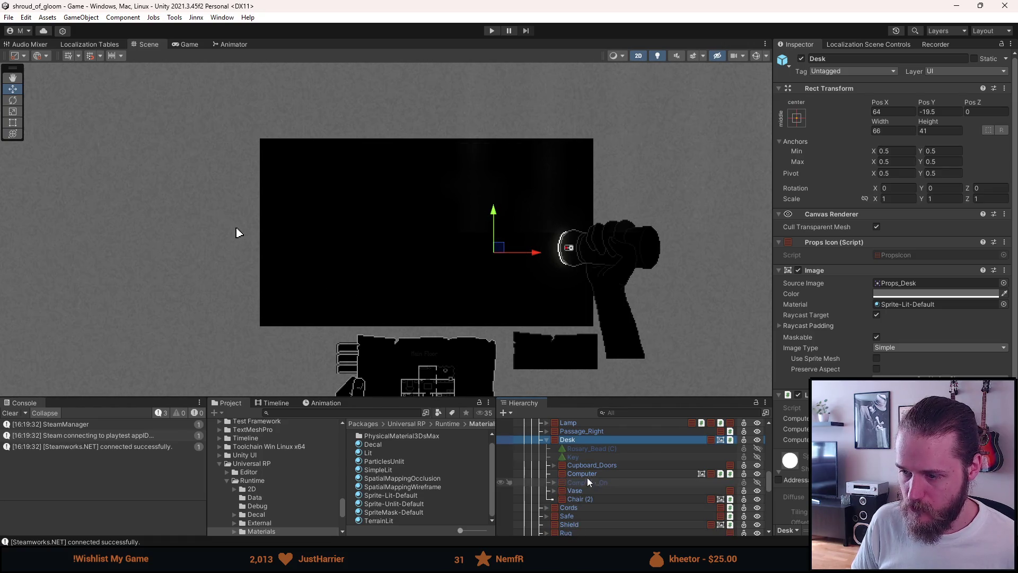
scroll(565, 471, "up", 3)
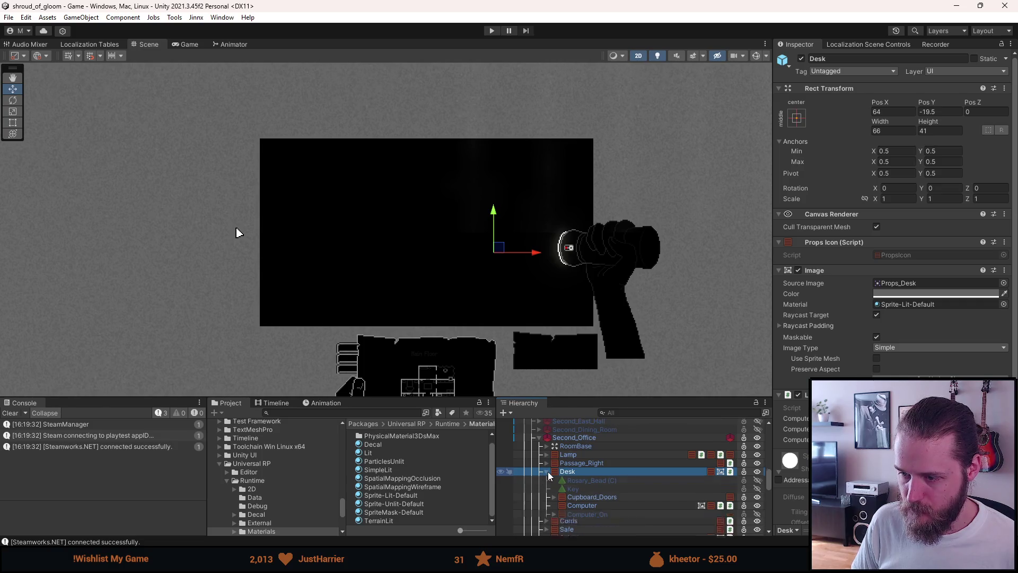
left_click(540, 438)
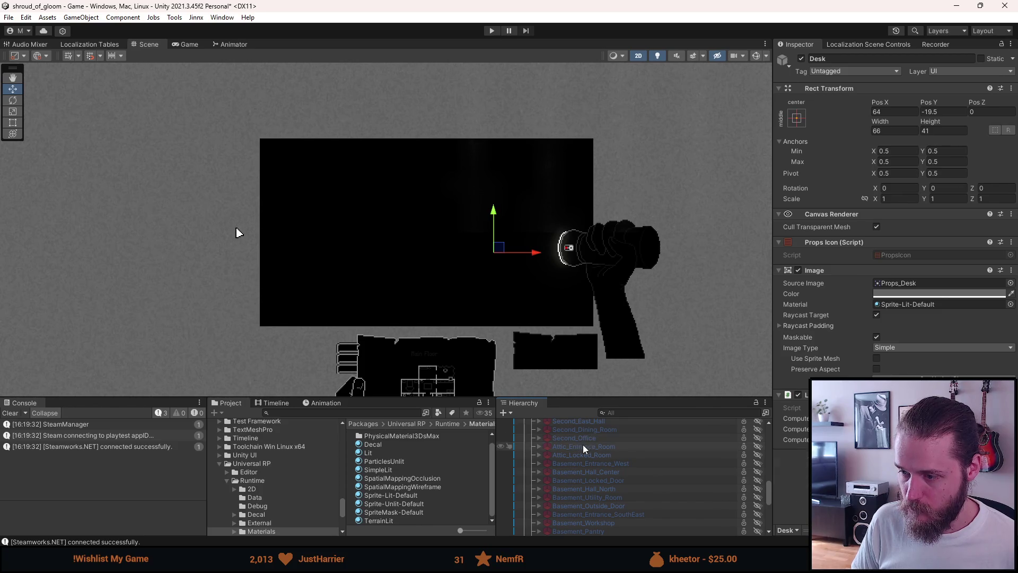
key("ctrl+s")
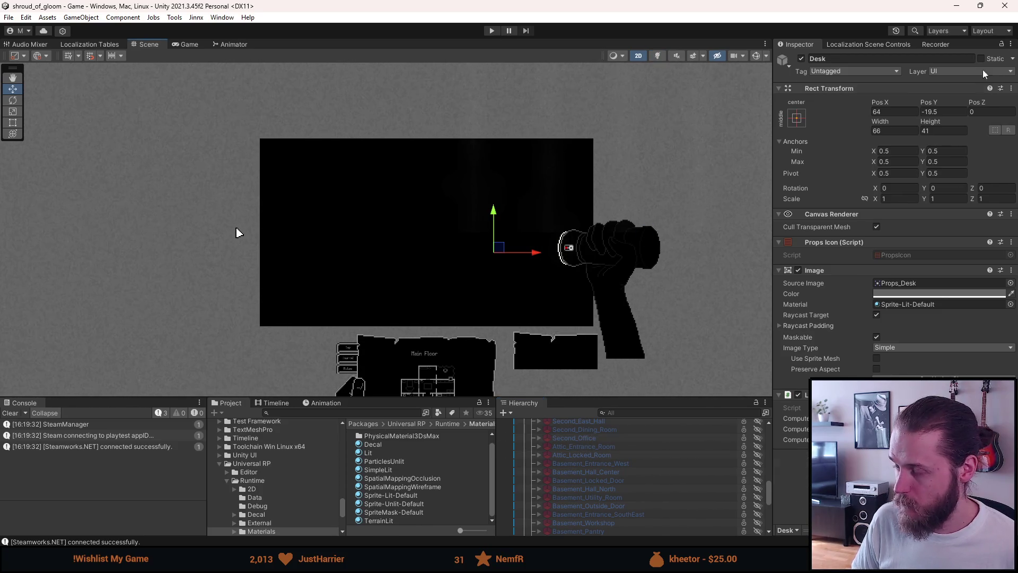
scroll(616, 422, "up", 10)
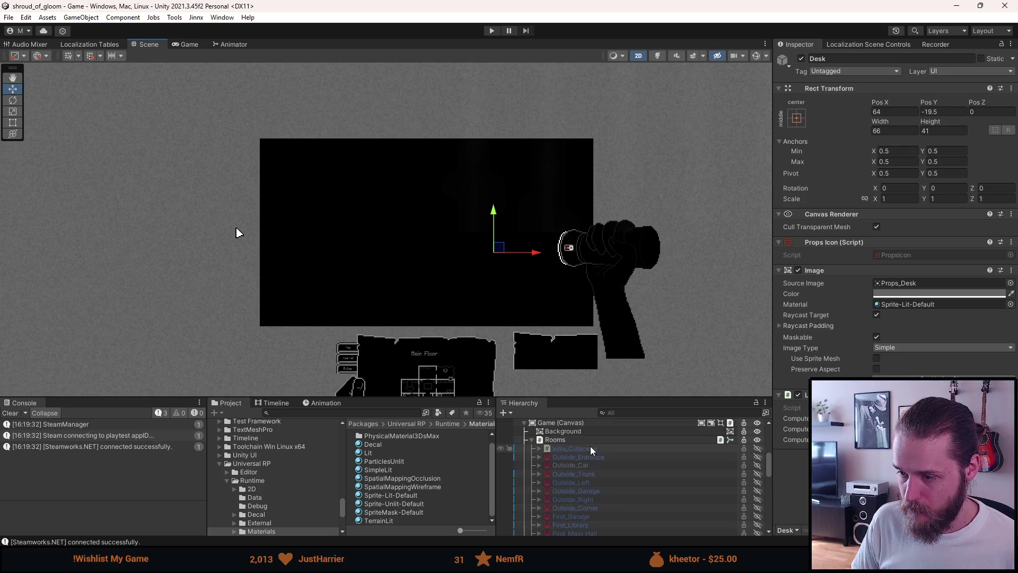
key("a")
key("ctrl+s")
- Clear the Console log, then switch to Firefox's Google image results for 'dvorak'
mouse_move(360, 562)
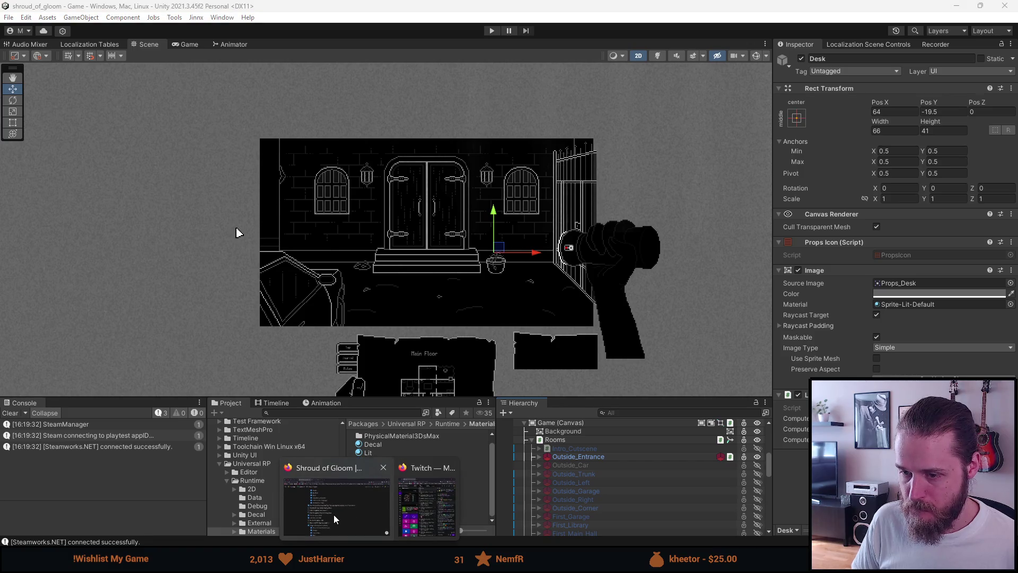
left_click(334, 518)
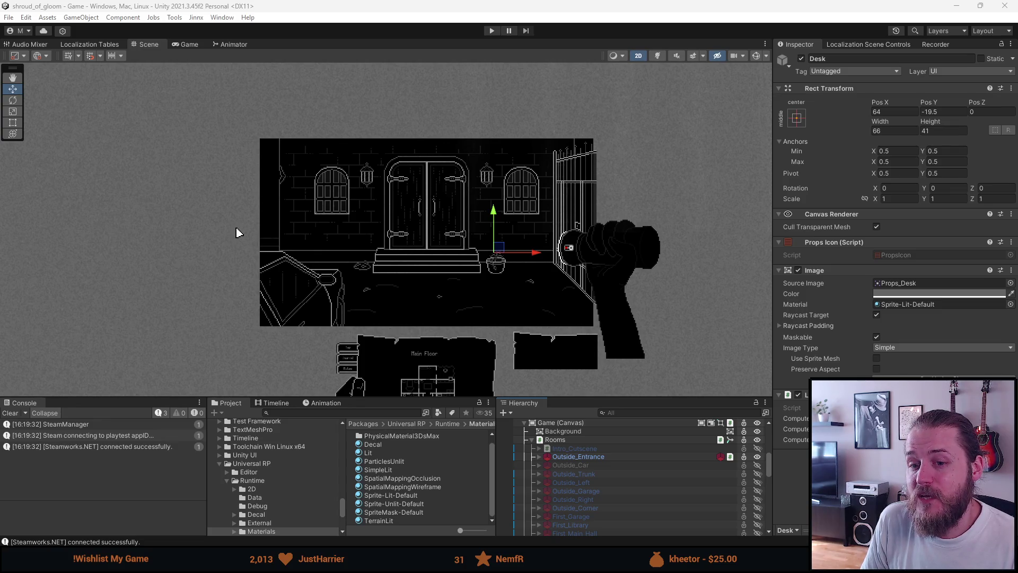
left_click(11, 414)
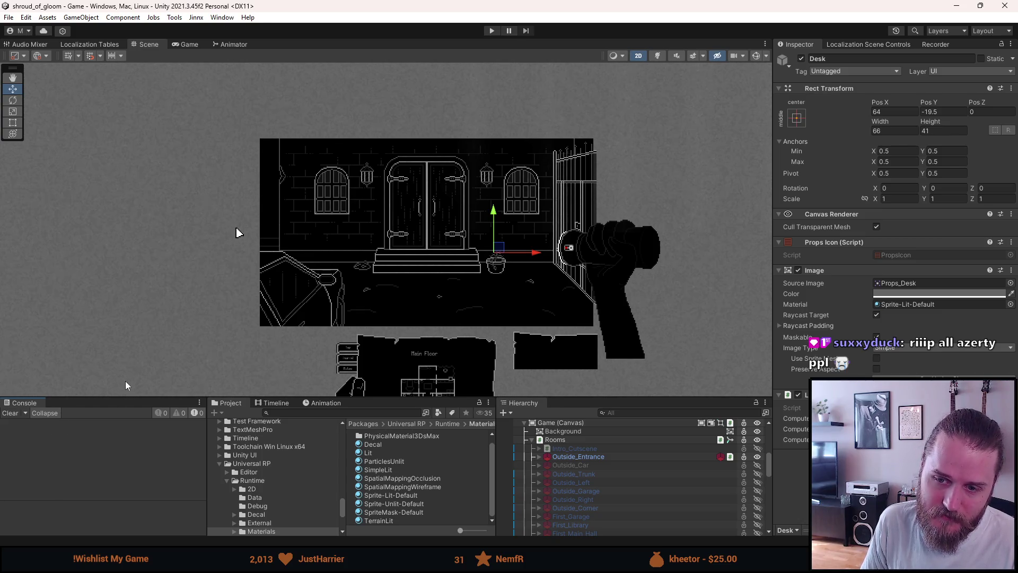
scroll(430, 238, "up", 3)
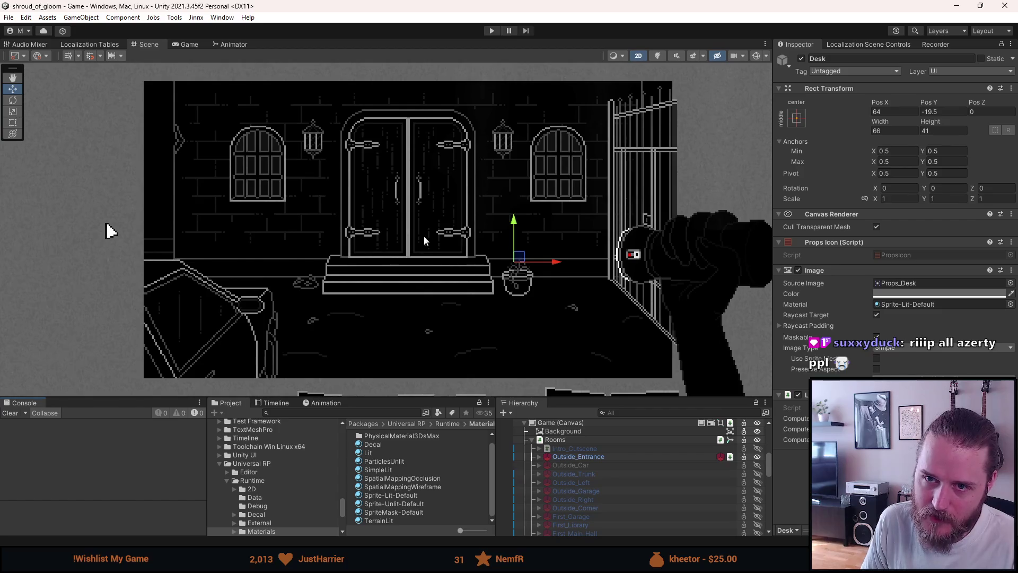
scroll(381, 276, "up", 1)
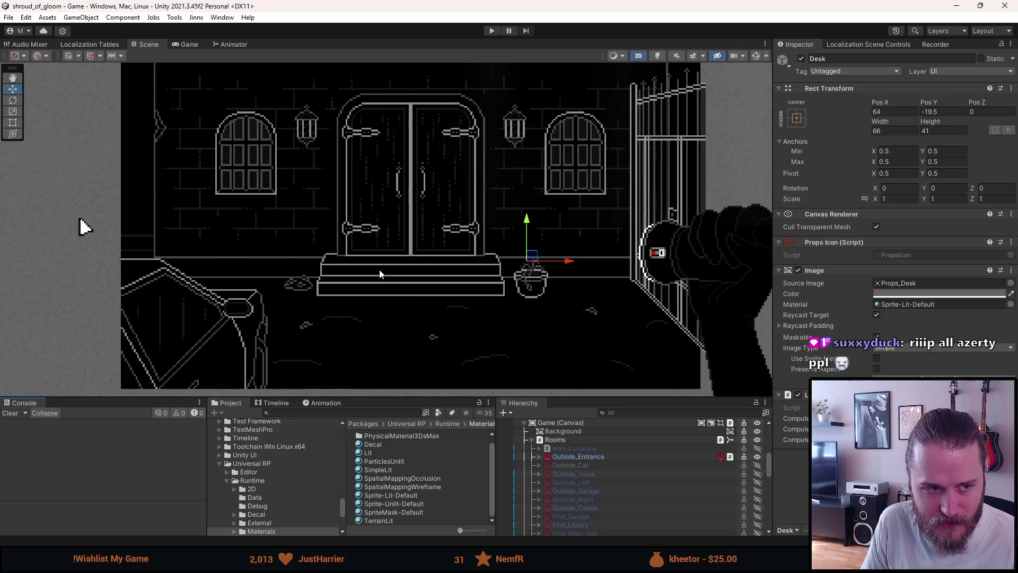
scroll(381, 269, "down", 2)
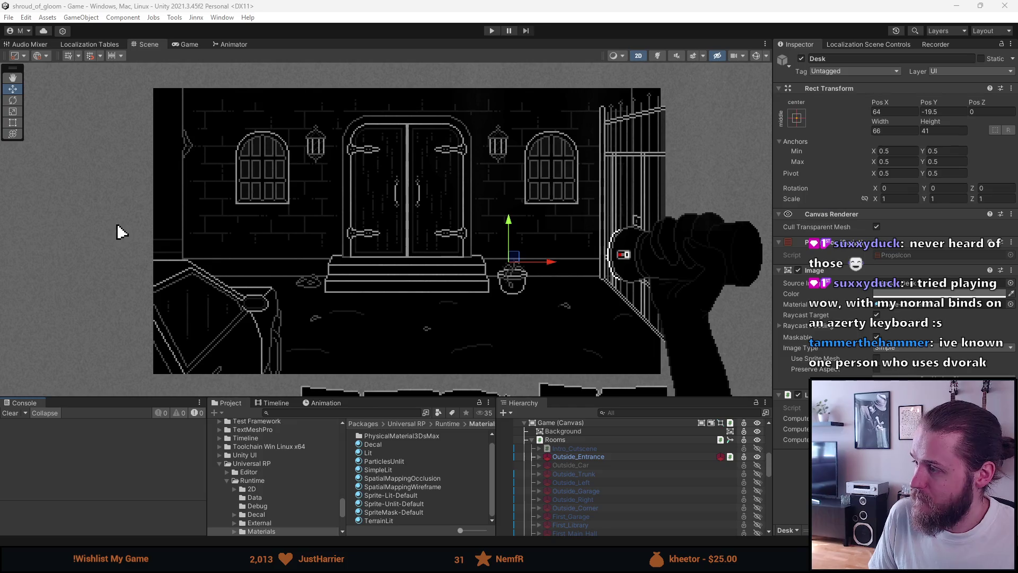
key("alt+Tab")
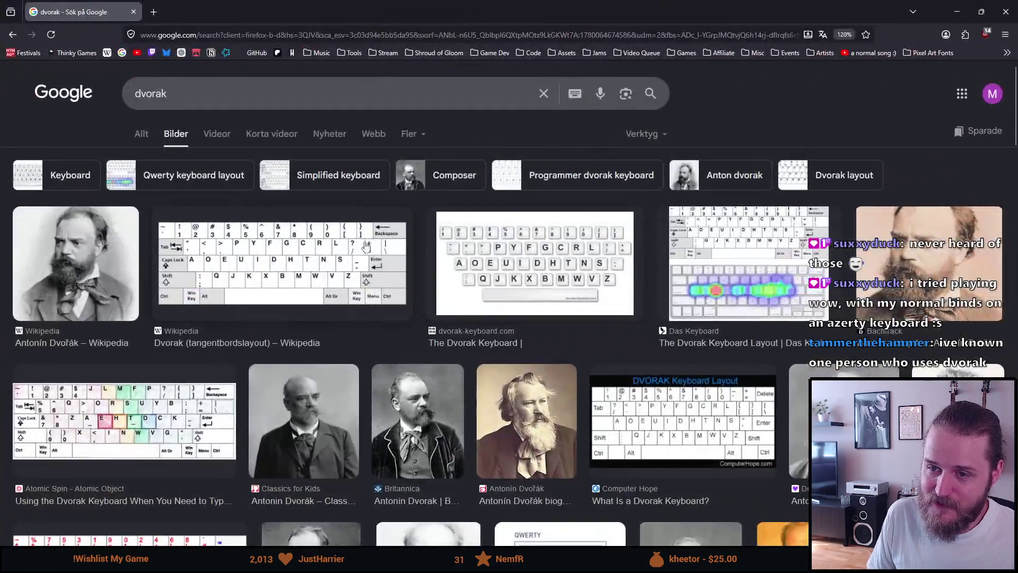
- Preview the Wikipedia Dvorak keyboard layout image, then close Firefox to return to Unity
left_click(366, 246)
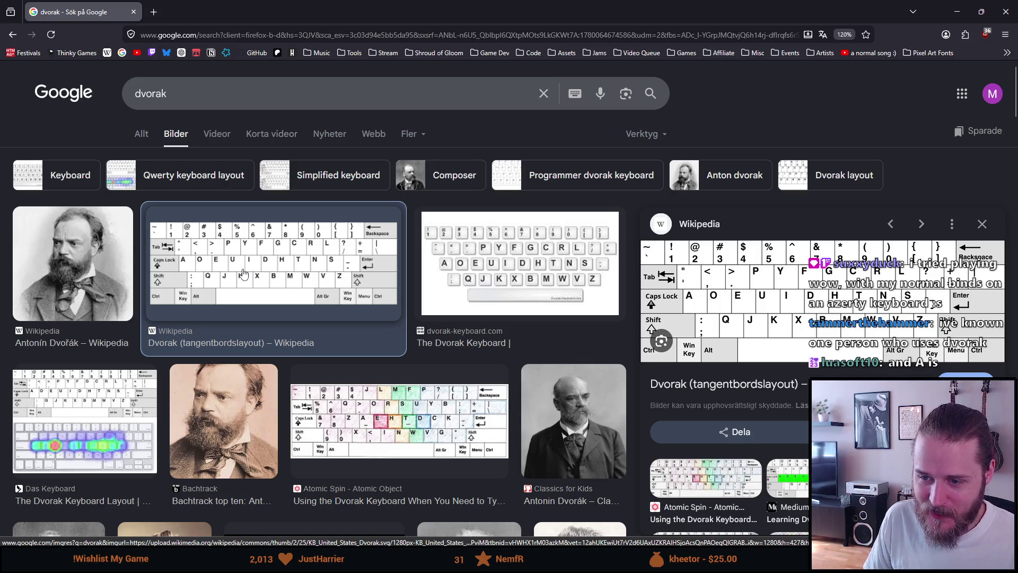
scroll(243, 274, "down", 4)
scroll(243, 273, "up", 4)
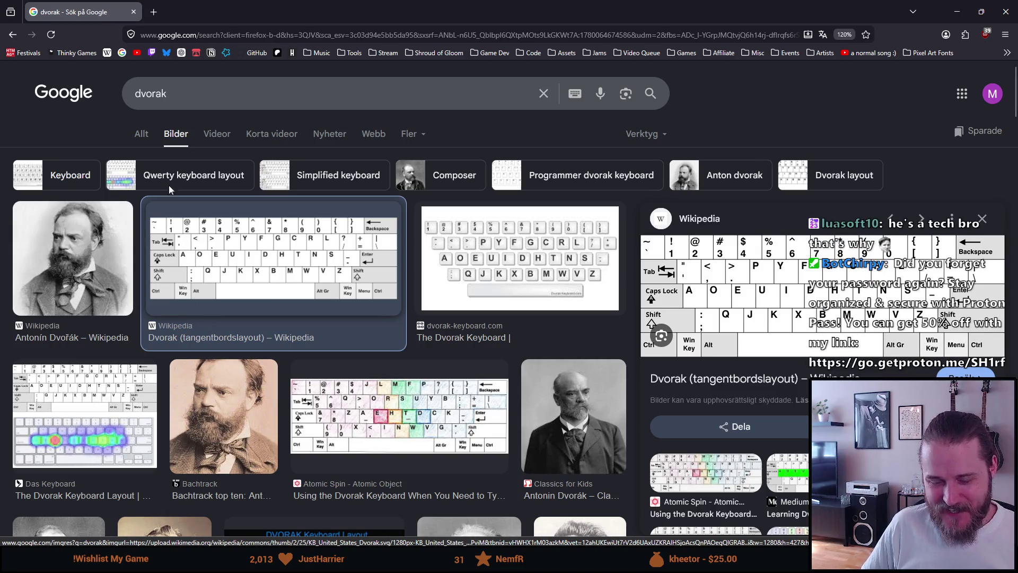
left_click(133, 12)
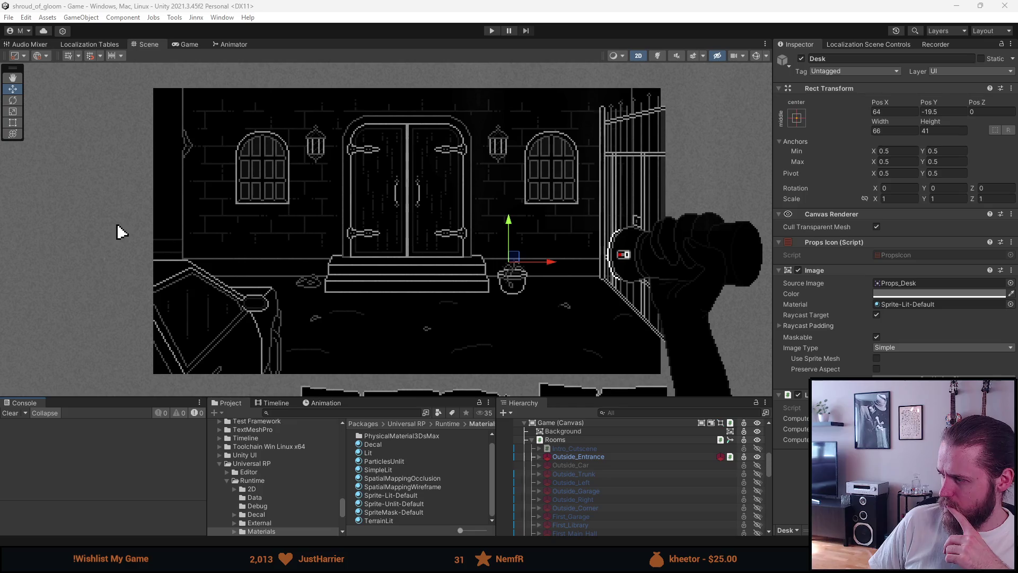
- Hide Outside_Entrance and make Basement_Utility_Room visible in the Hierarchy
left_click(574, 457)
scroll(587, 499, "down", 3)
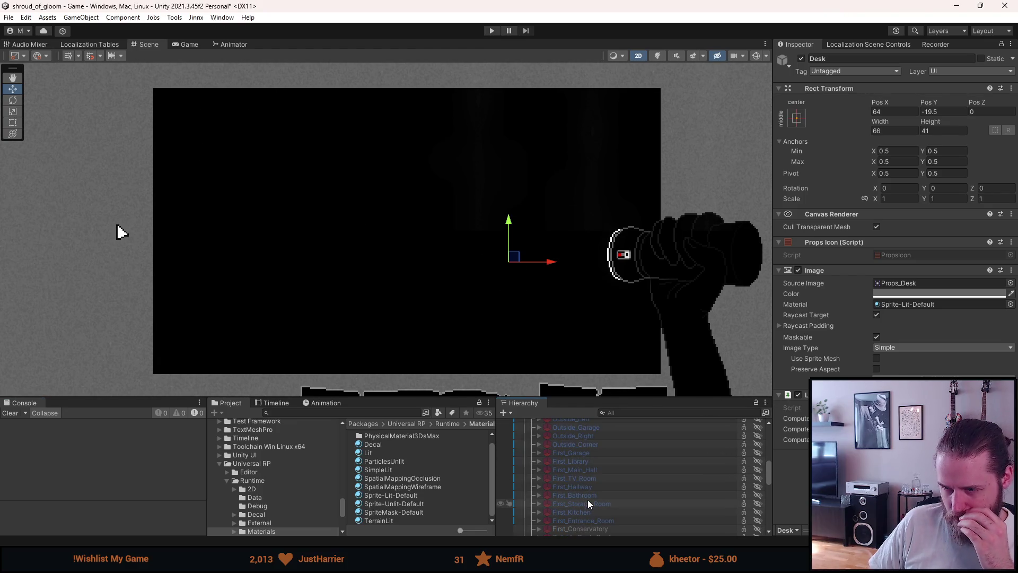
scroll(590, 488, "down", 3)
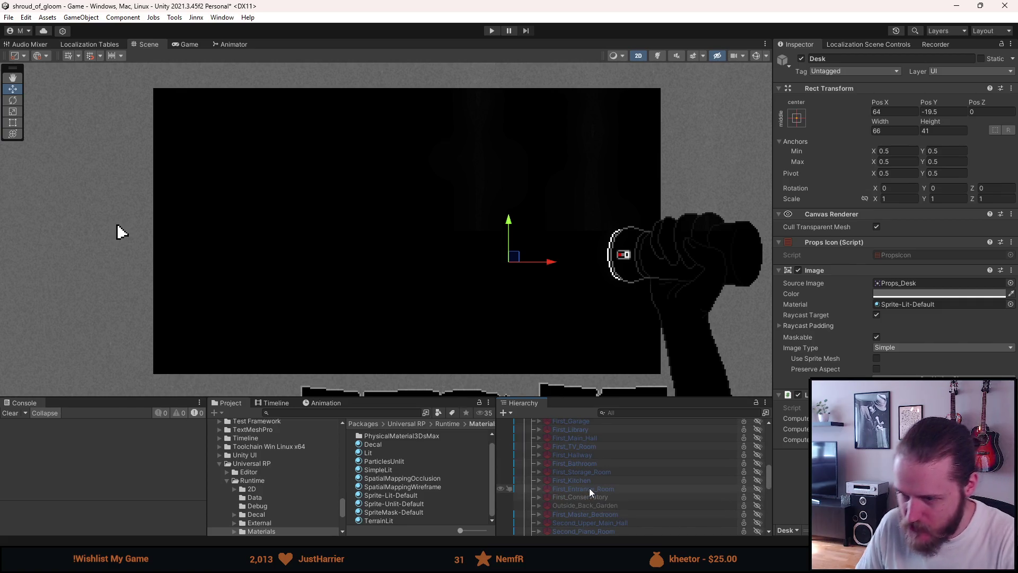
scroll(589, 488, "down", 3)
scroll(590, 488, "down", 3)
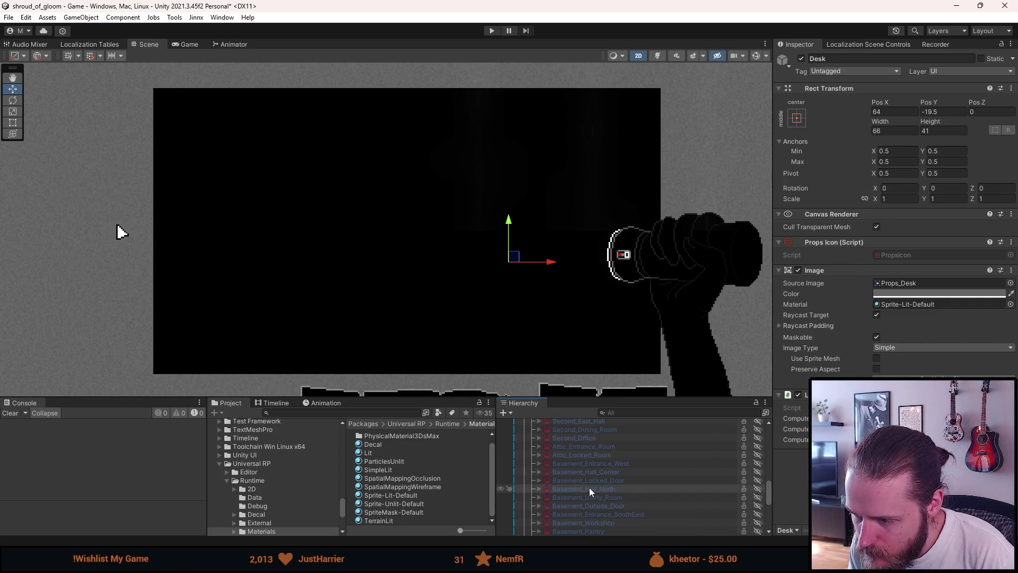
left_click(590, 494)
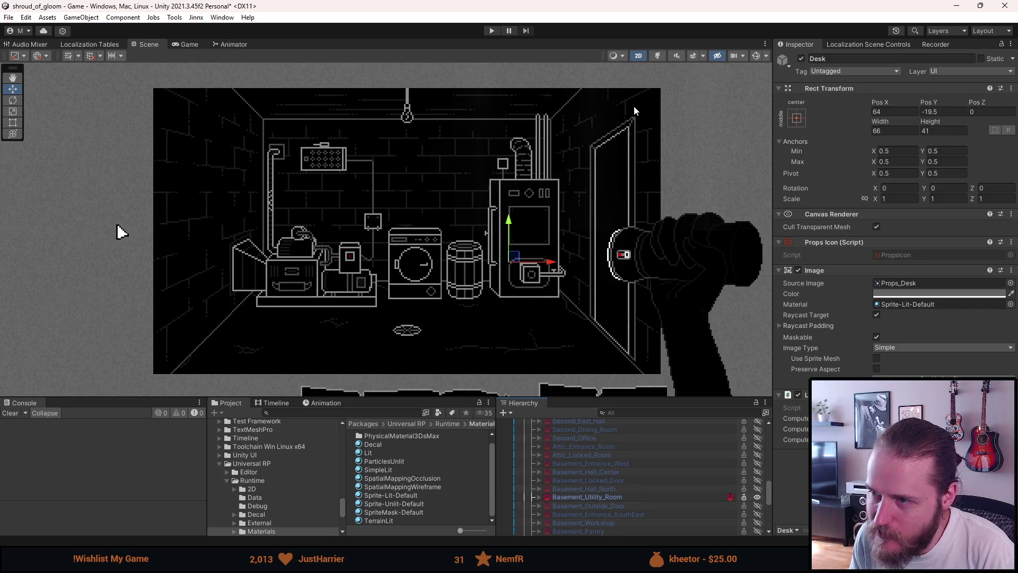
- Frame the utility room's furnace and door in the Scene view and expand its children
scroll(636, 113, "up", 5)
scroll(634, 121, "up", 2)
mouse_move(560, 174)
left_mouse_down()
mouse_move(484, 216)
mouse_move(379, 217)
left_mouse_up()
scroll(444, 325, "down", 5)
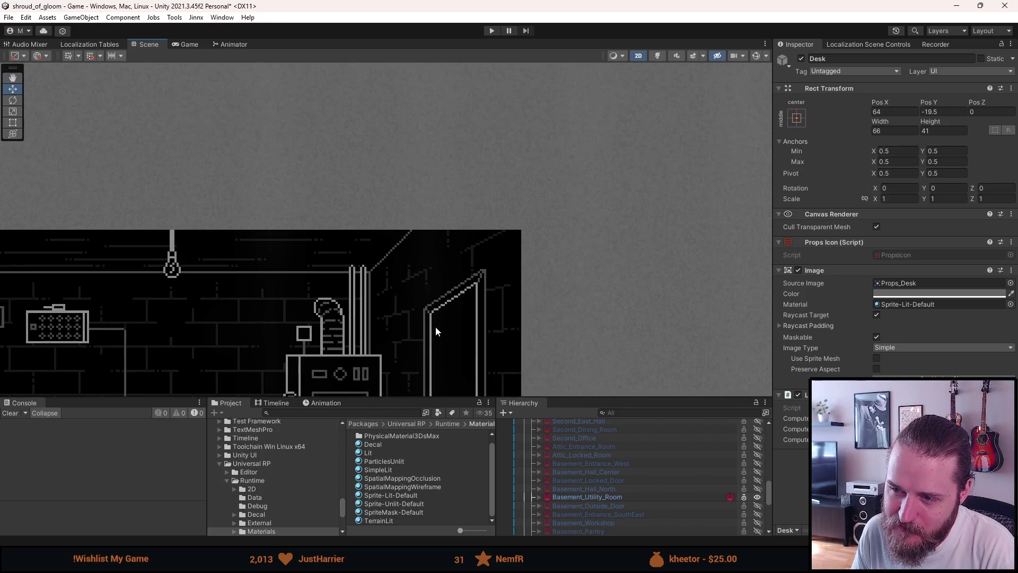
left_click_drag(437, 323, 534, 236)
scroll(534, 236, "down", 3)
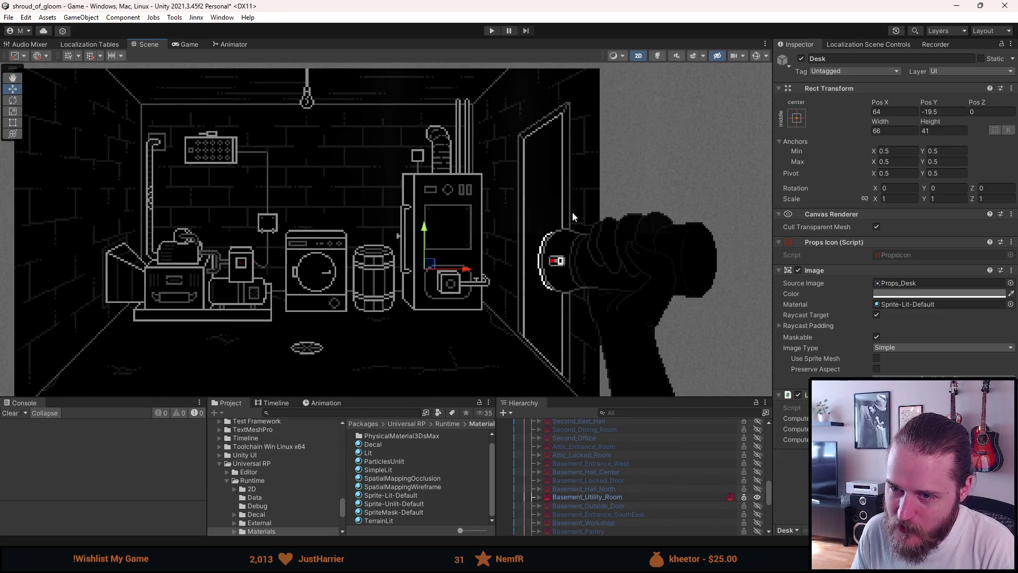
scroll(549, 277, "up", 1)
scroll(549, 278, "down", 1)
left_click_drag(549, 277, 426, 295)
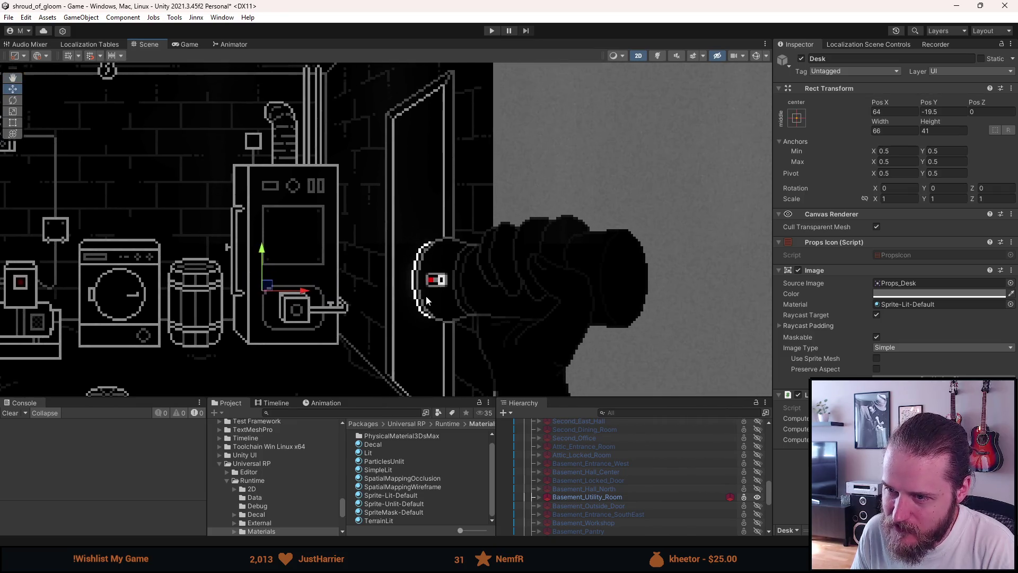
scroll(425, 294, "up", 1)
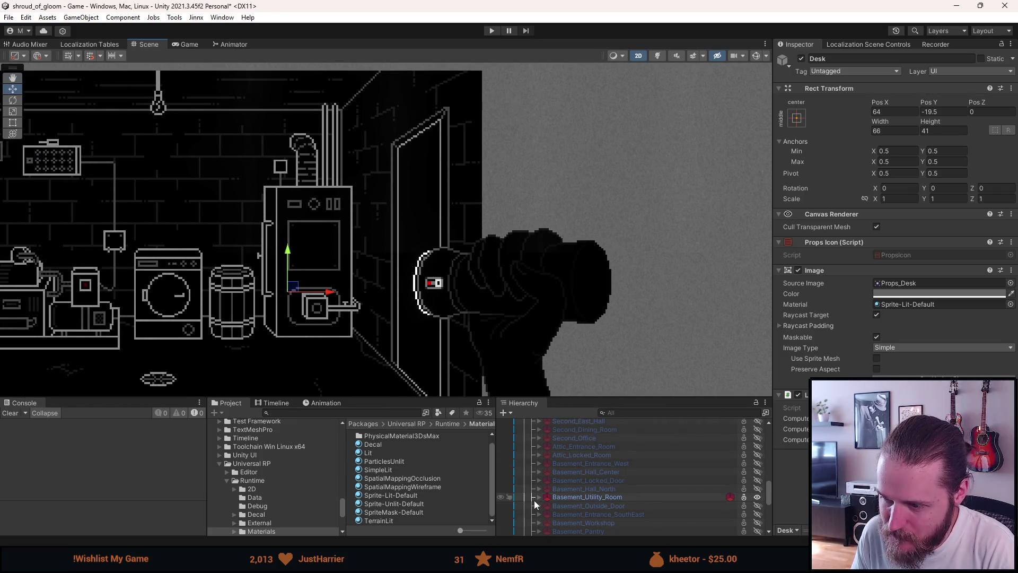
left_click(539, 497)
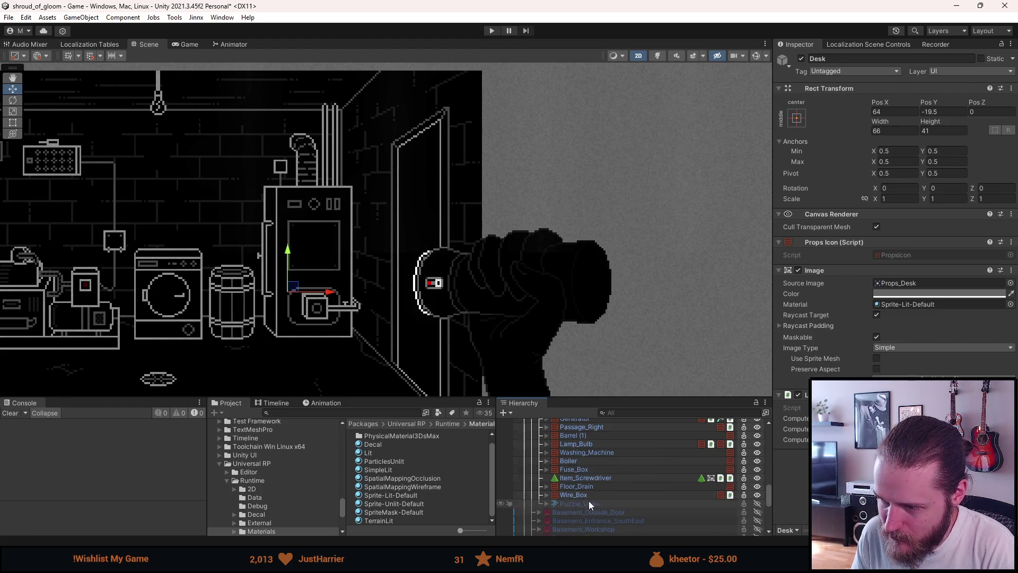
scroll(582, 495, "down", 3)
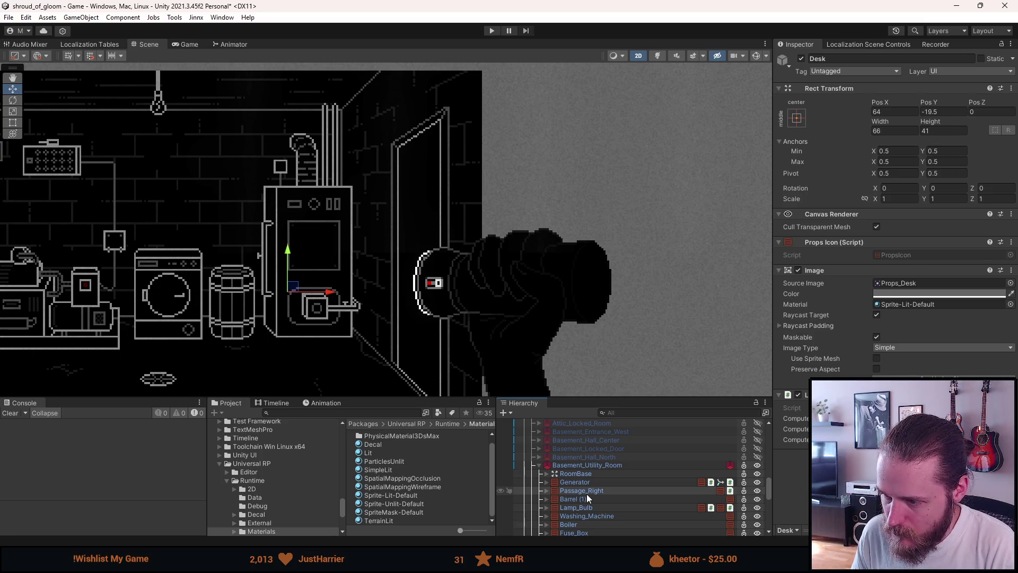
- Attempt to delete Passage_Right, dismiss the prefab warning, and open the Basement_Utility_Room prefab
left_click(587, 495)
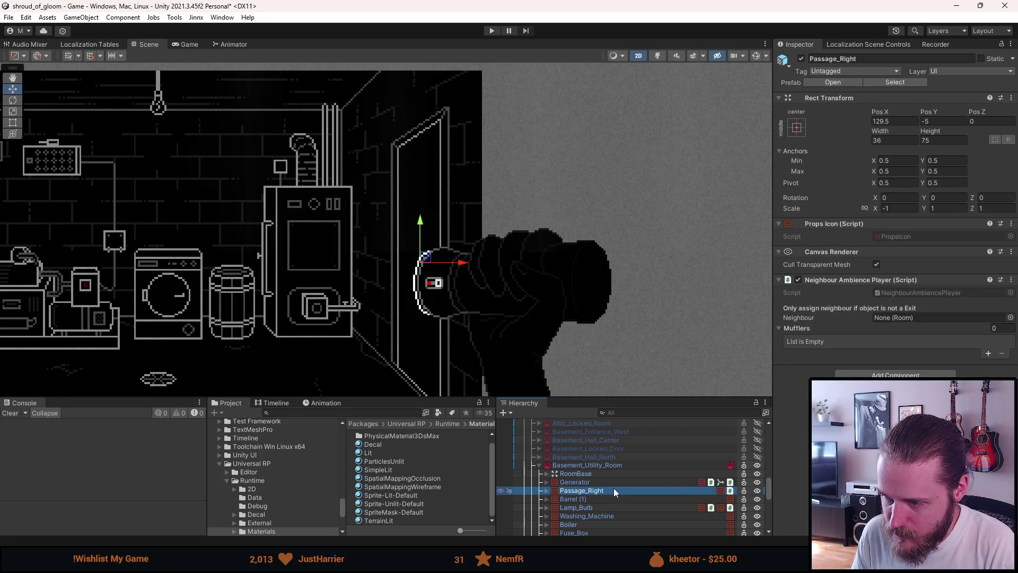
key("Delete")
left_click(581, 303)
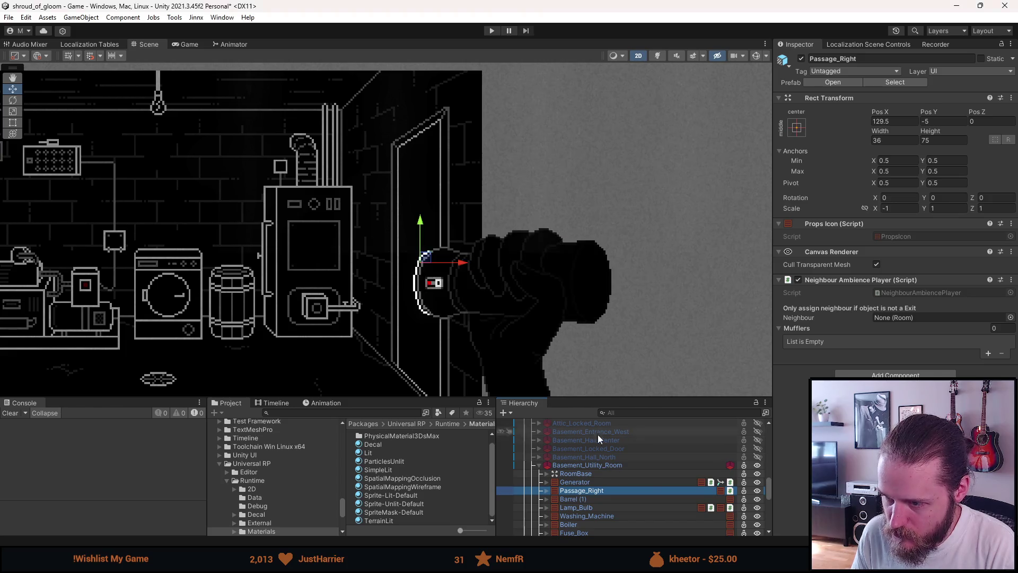
left_click(594, 467)
left_click(944, 82)
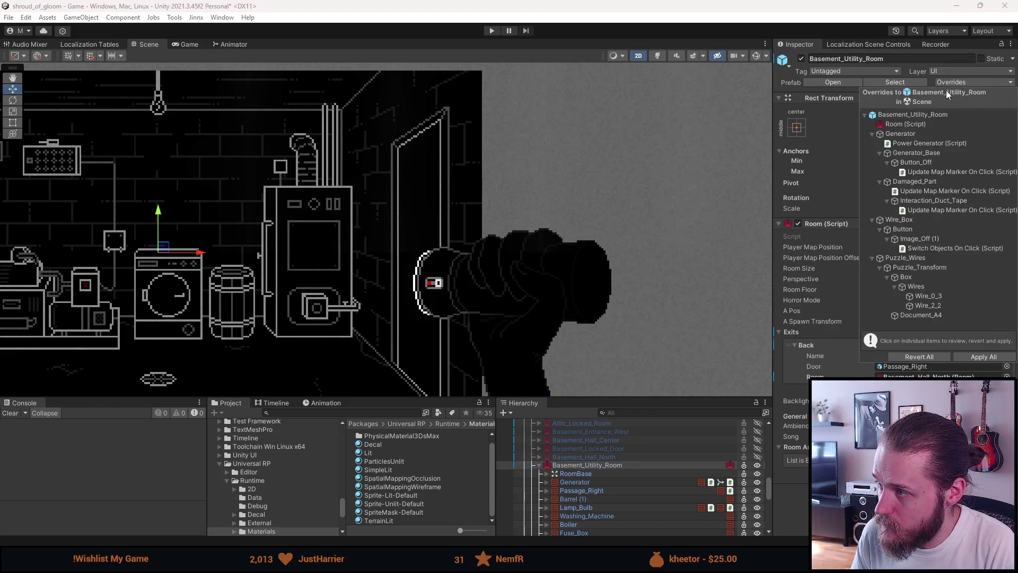
left_click(840, 80)
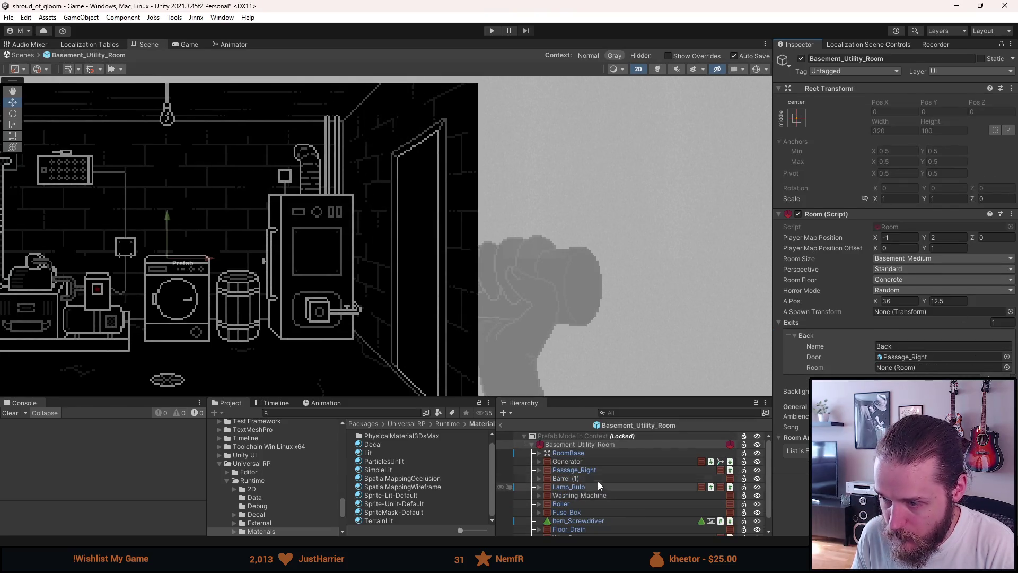
- Delete Passage_Right inside the opened Basement_Utility_Room prefab
left_click(597, 471)
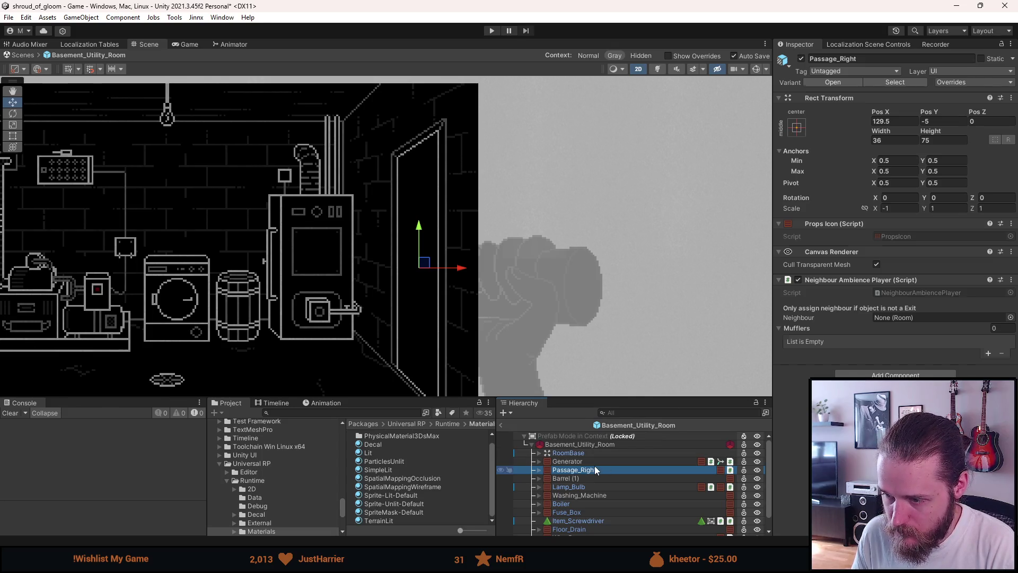
key("Delete")
scroll(247, 471, "up", 10)
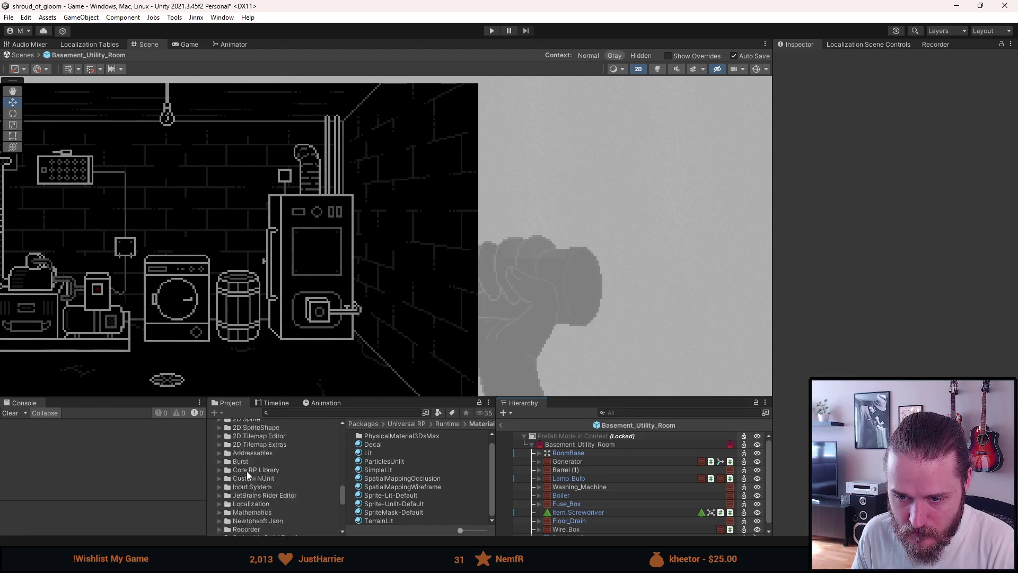
scroll(248, 475, "up", 10)
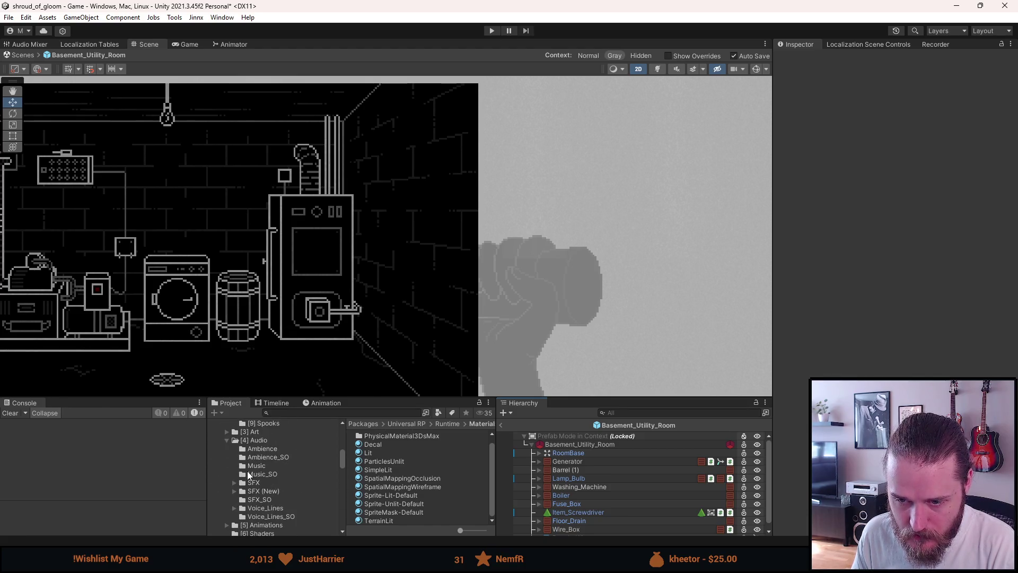
scroll(249, 475, "up", 5)
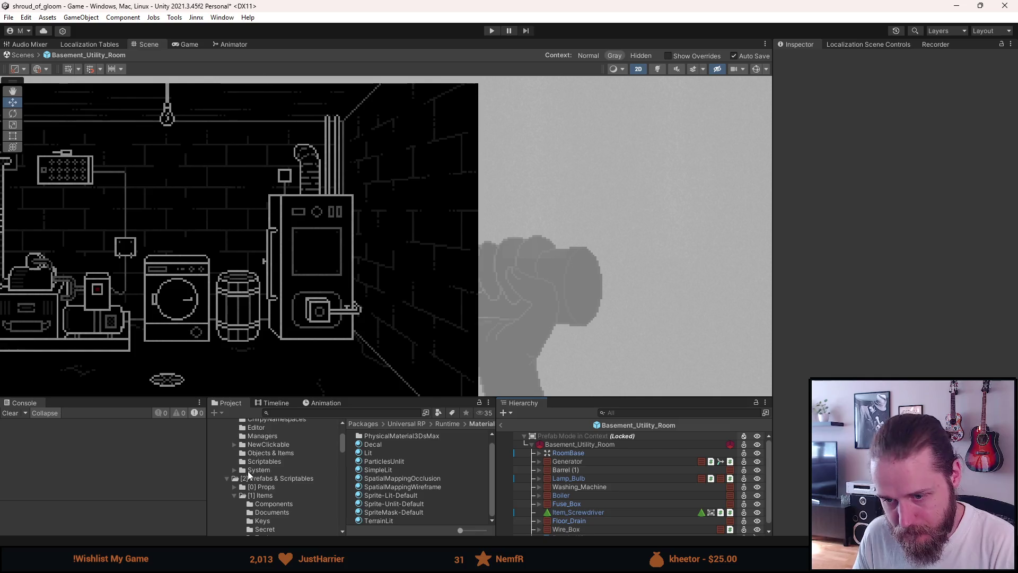
- Drag the Basement_Passage_Right prefab from the Doors folder into the room, right after Generator
left_click(274, 487)
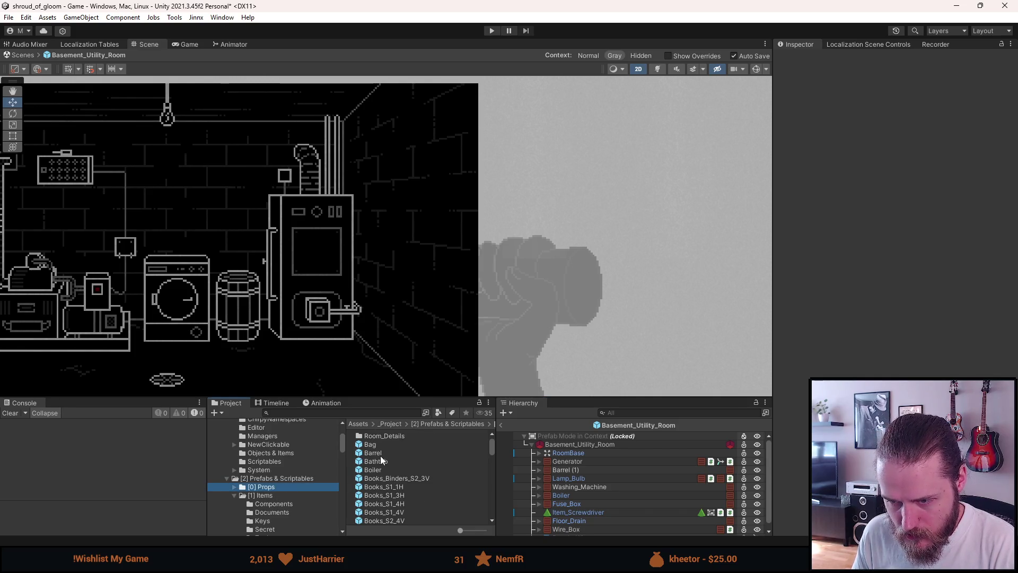
scroll(293, 481, "down", 7)
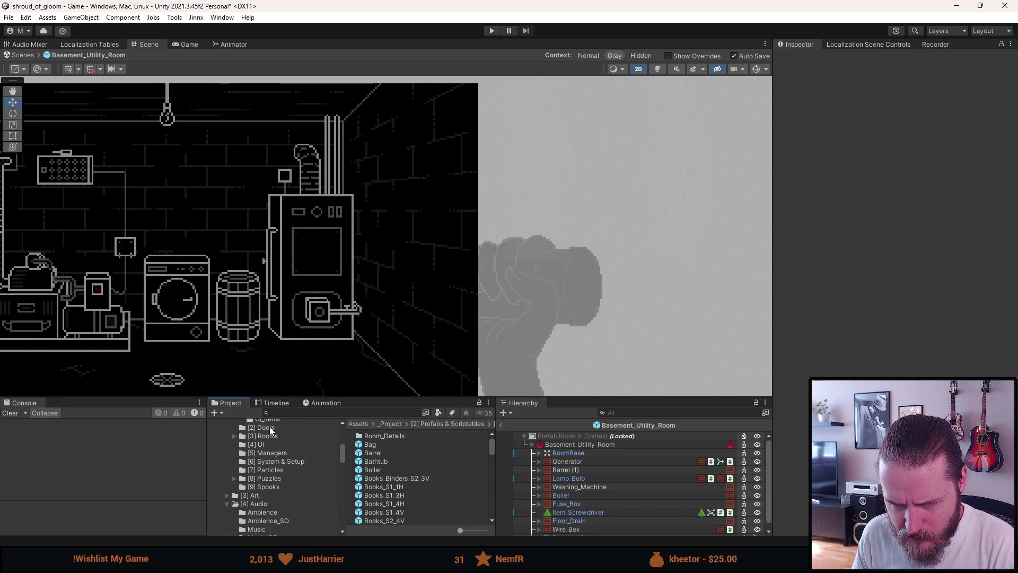
left_click(269, 428)
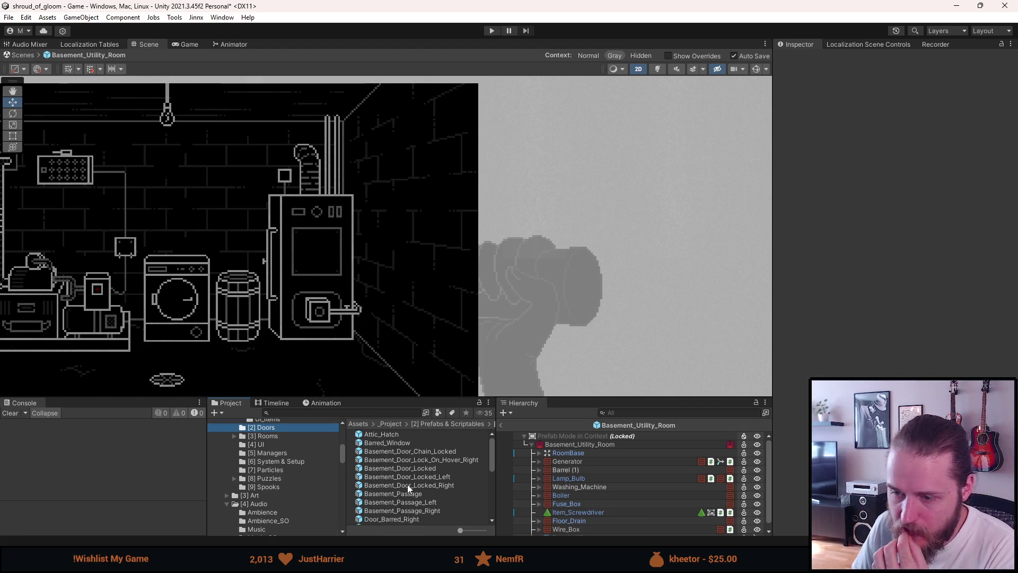
scroll(407, 484, "down", 1)
mouse_move(414, 479)
left_mouse_down()
mouse_move(627, 479)
mouse_move(606, 467)
left_mouse_up()
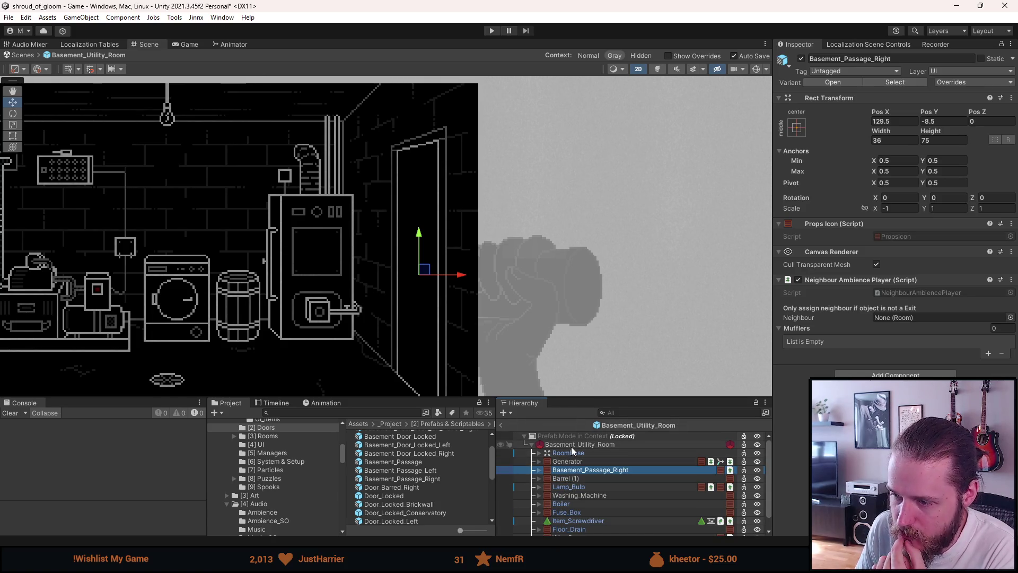
left_click(608, 446)
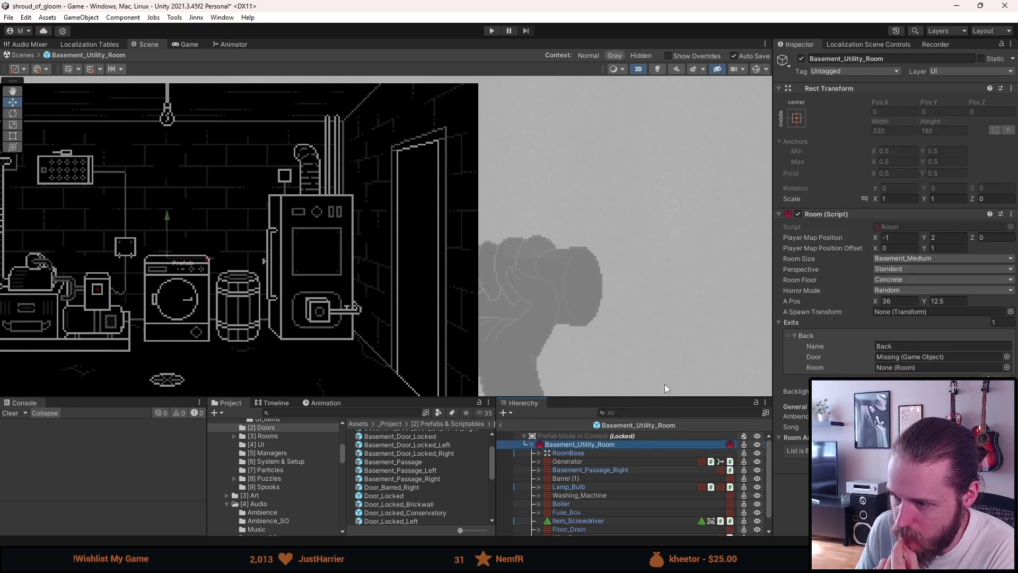
- Assign Basement_Passage_Right as the exit's door and rename the exit from Back to Right
left_click_drag(591, 468, 922, 361)
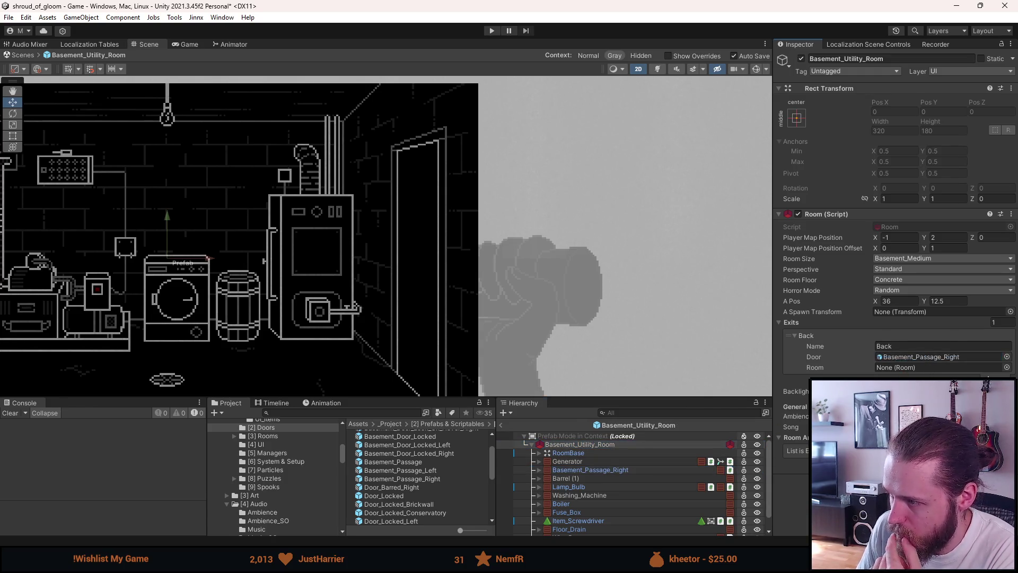
left_click(502, 425)
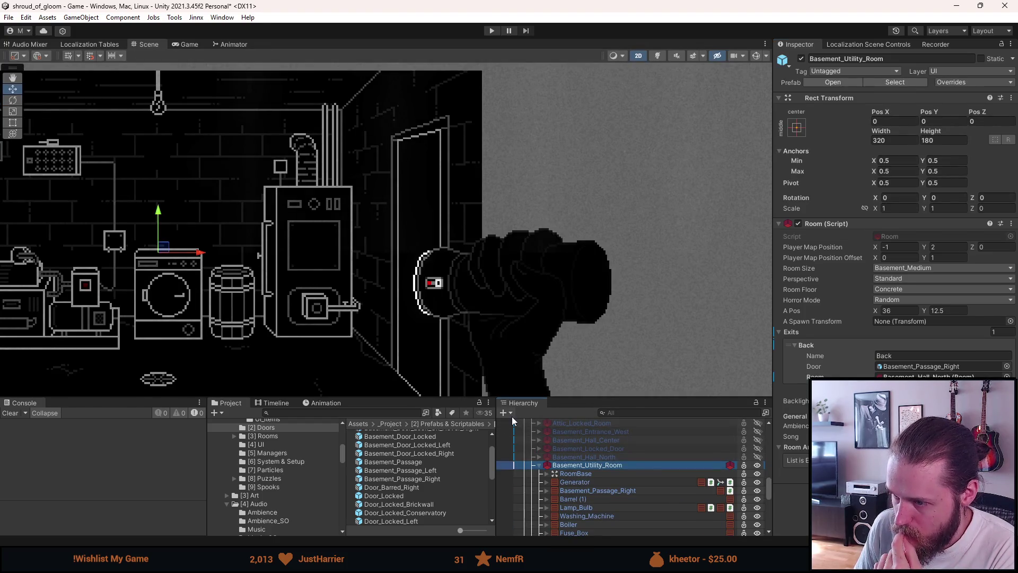
left_click(901, 357)
type("Right")
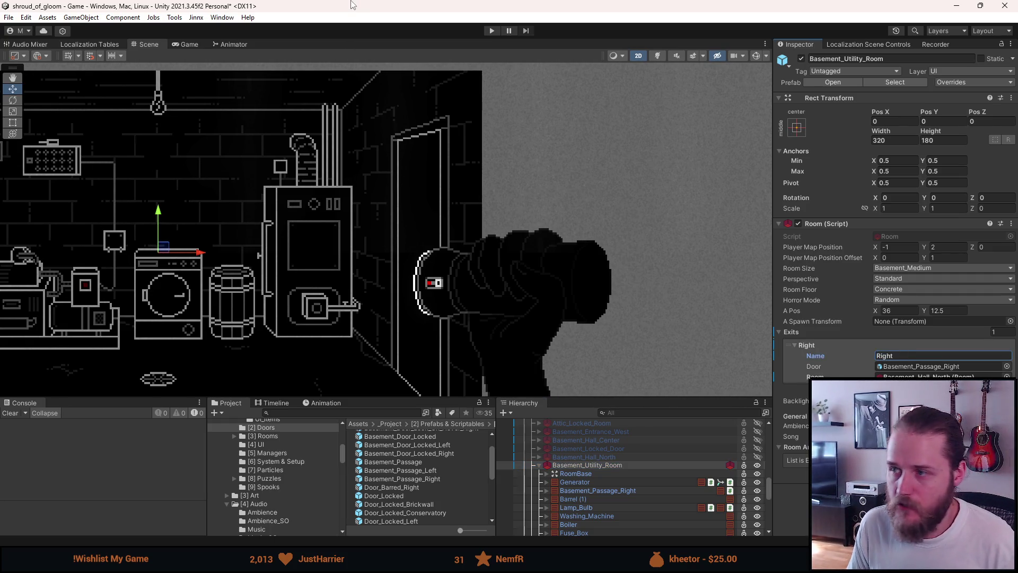
- Apply all overrides to the Basement_Utility_Room prefab and start Play mode
left_click(947, 82)
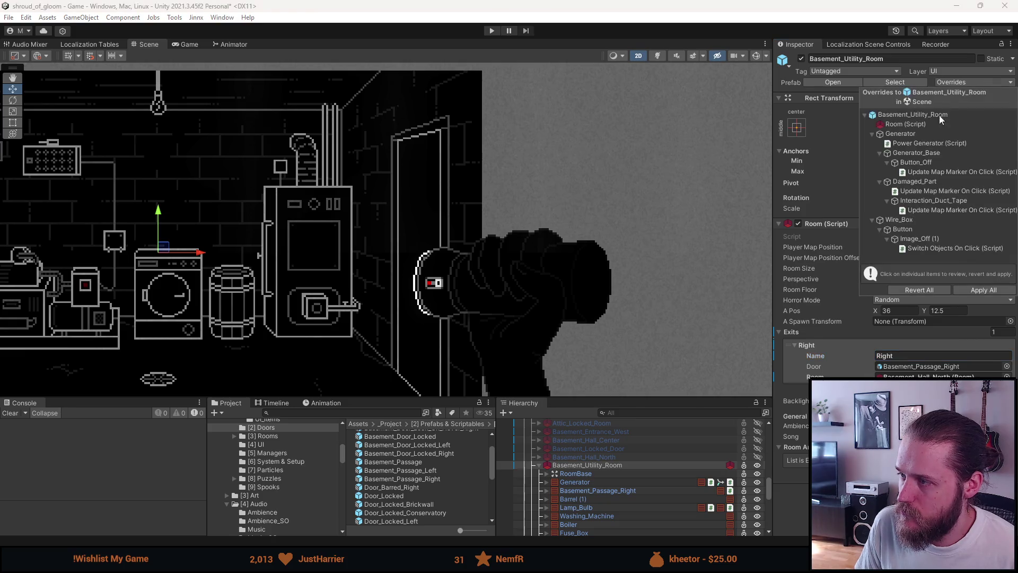
left_click(983, 290)
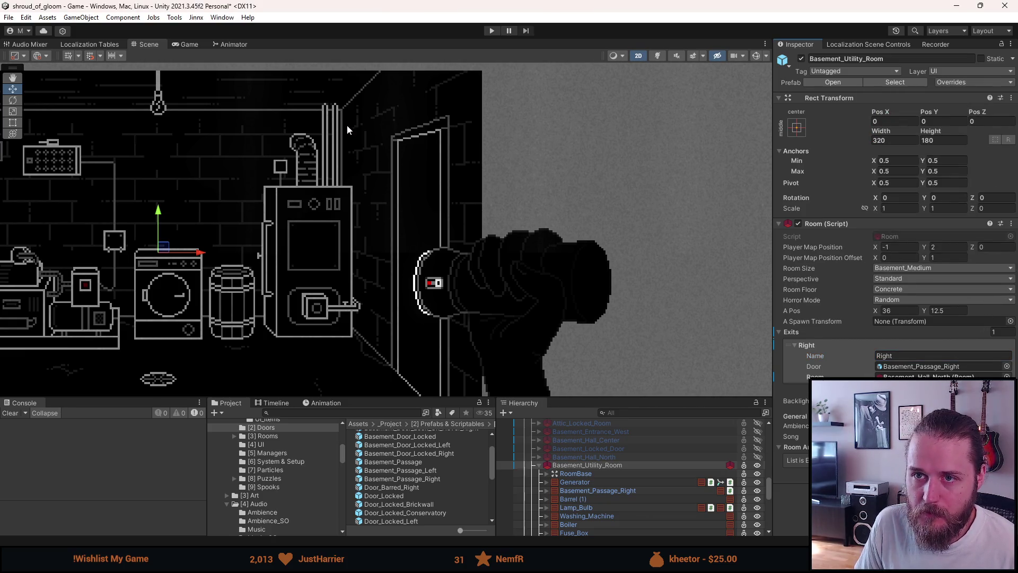
left_click(491, 31)
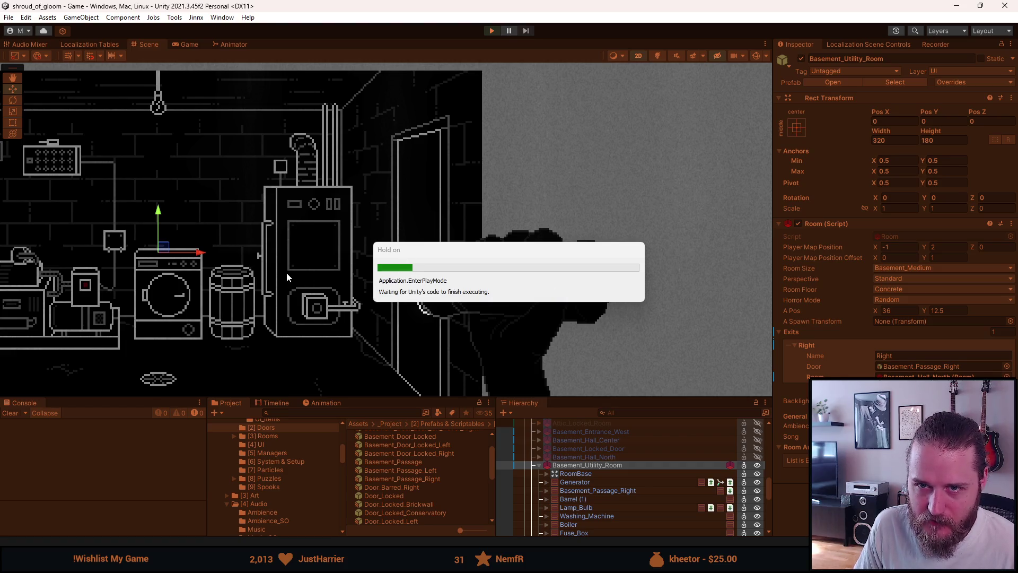
- Walk back and forth between the utility room and hallway through the right and left doors
left_click(599, 198)
left_click(234, 209)
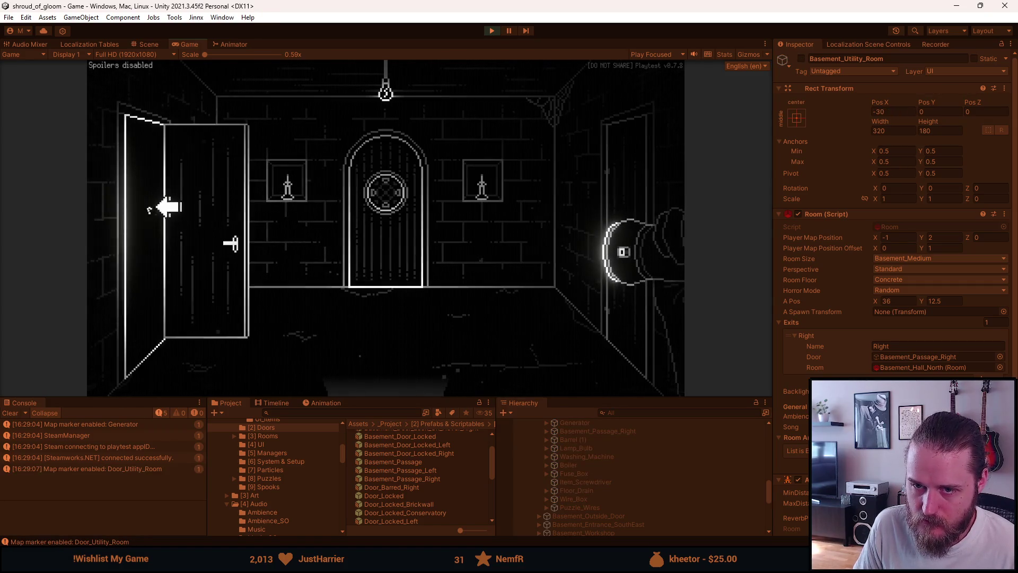
left_click(629, 174)
left_click(195, 200)
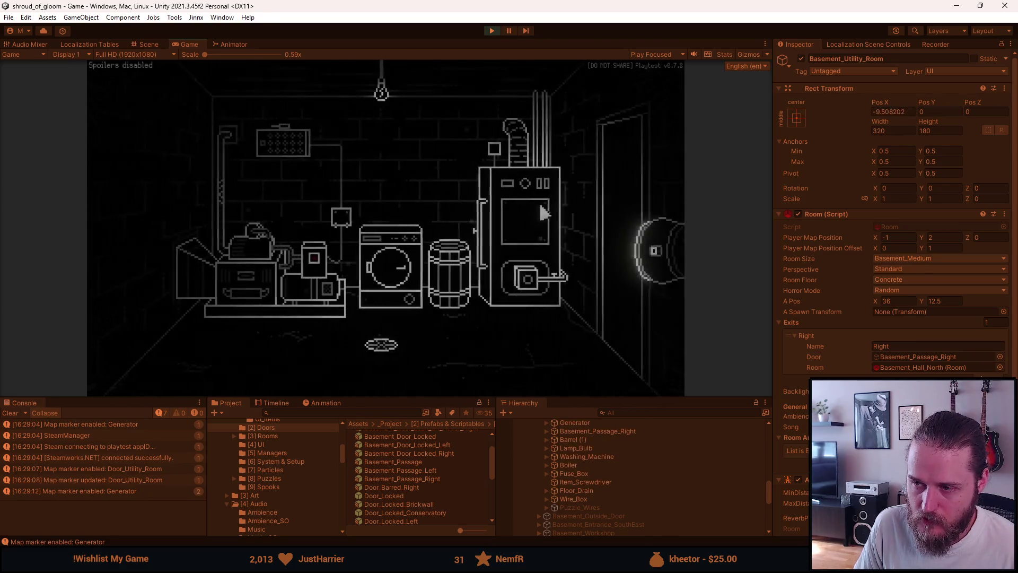
left_click(636, 197)
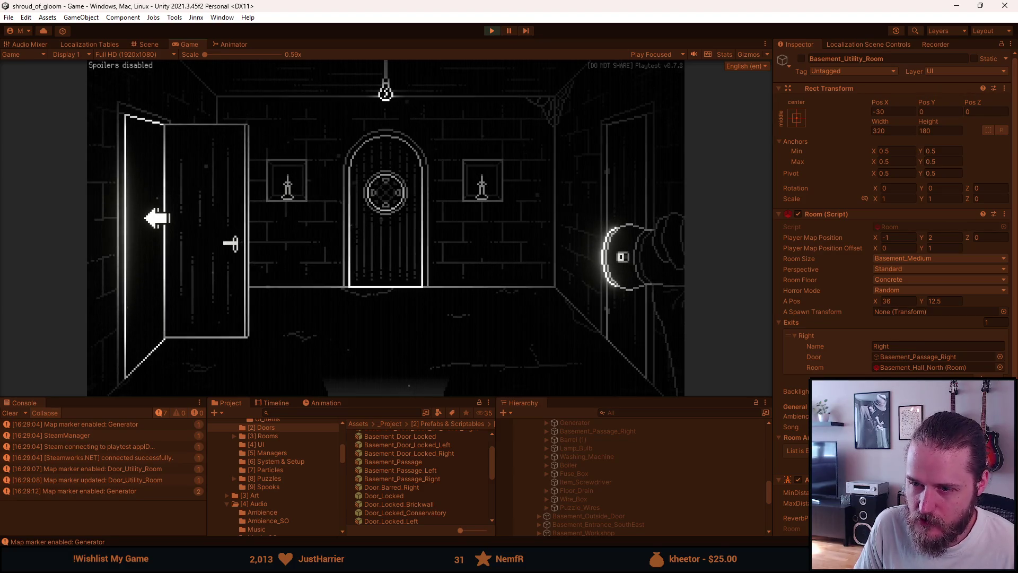
left_click(157, 218)
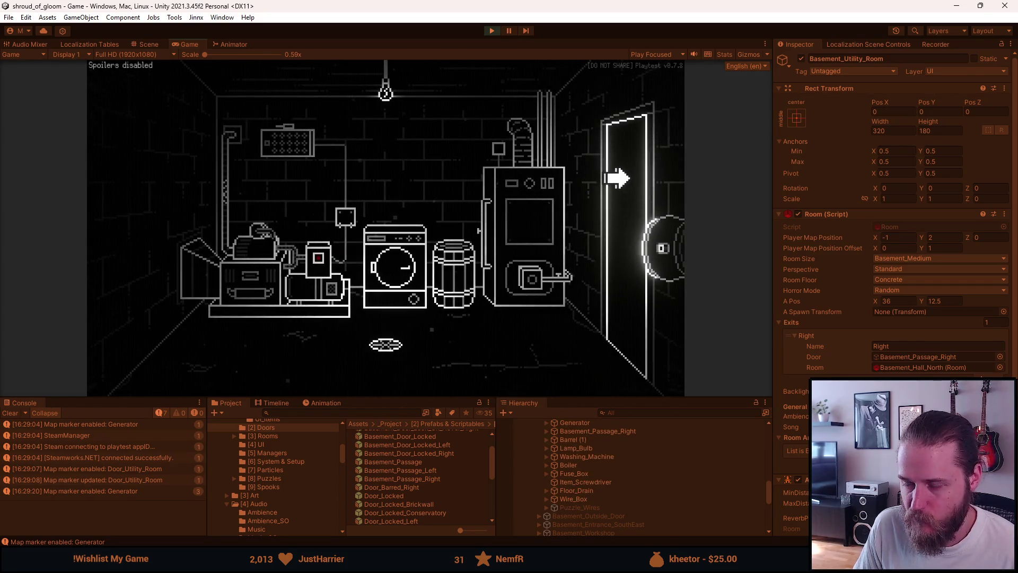
left_click(617, 179)
left_click(194, 216)
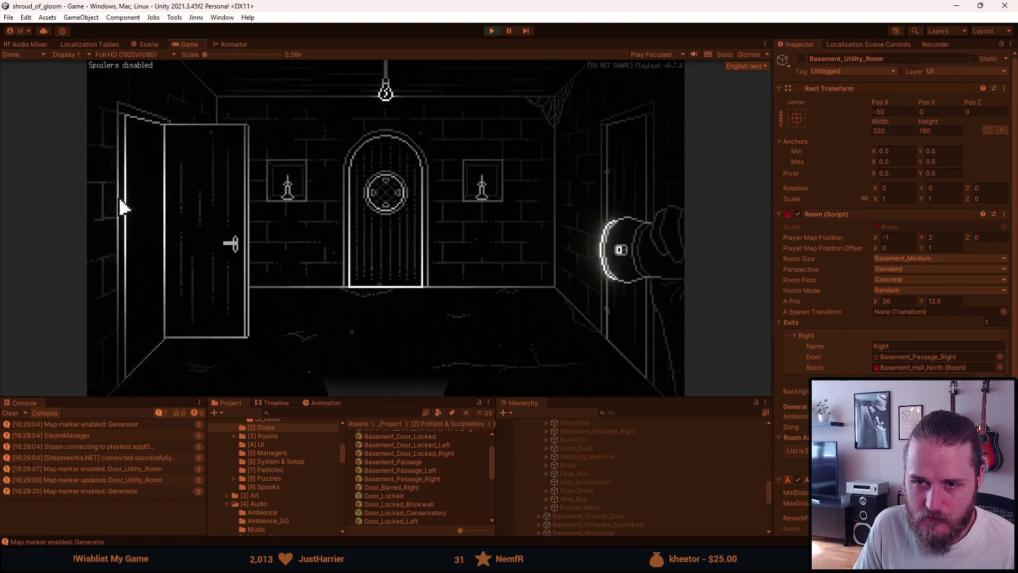
- Make a few more door trips between the rooms, then pause with Esc and stop Play mode
left_click(141, 200)
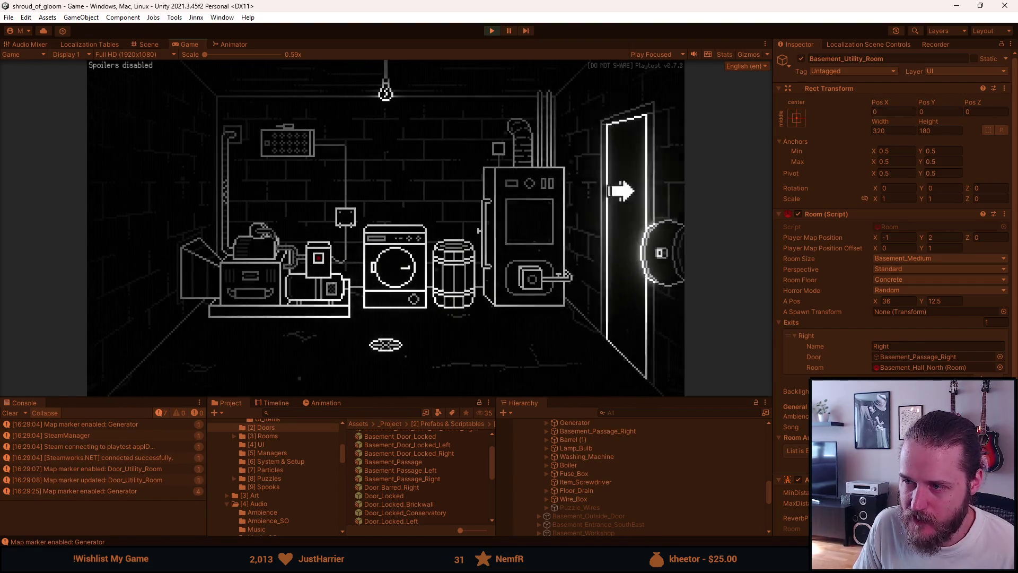
left_click(617, 182)
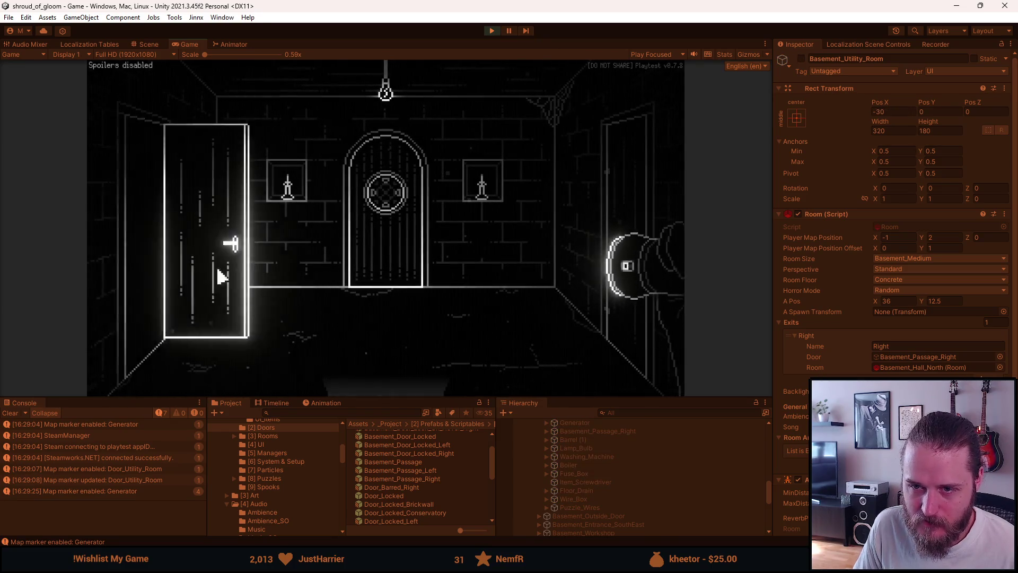
left_click(216, 241)
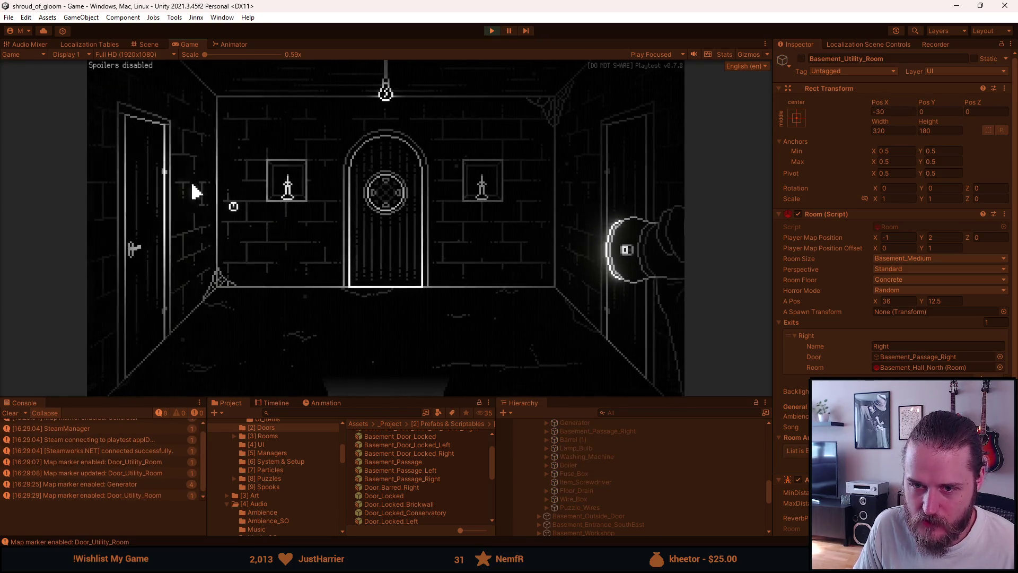
left_click(159, 216)
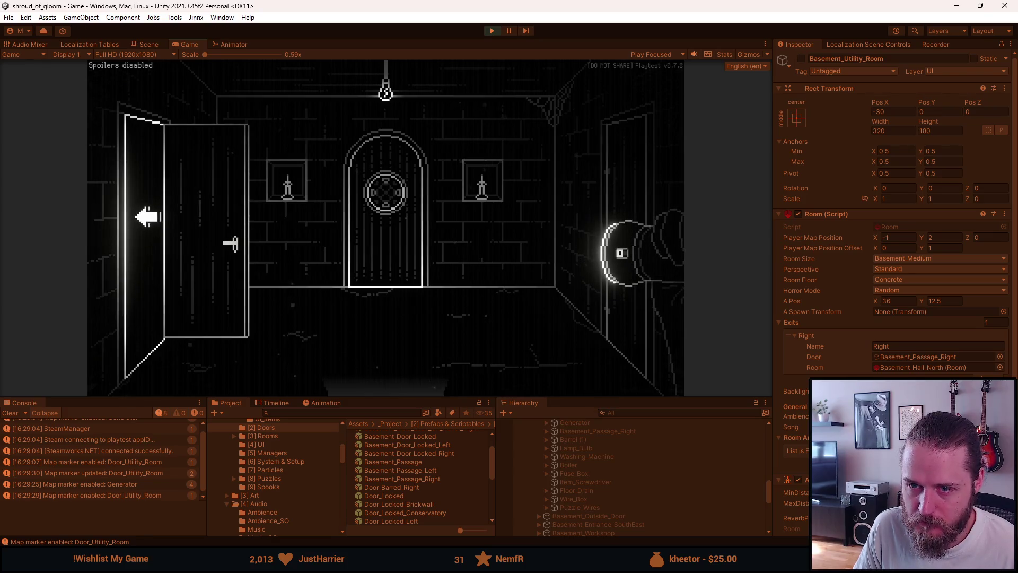
left_click(149, 216)
left_click(609, 207)
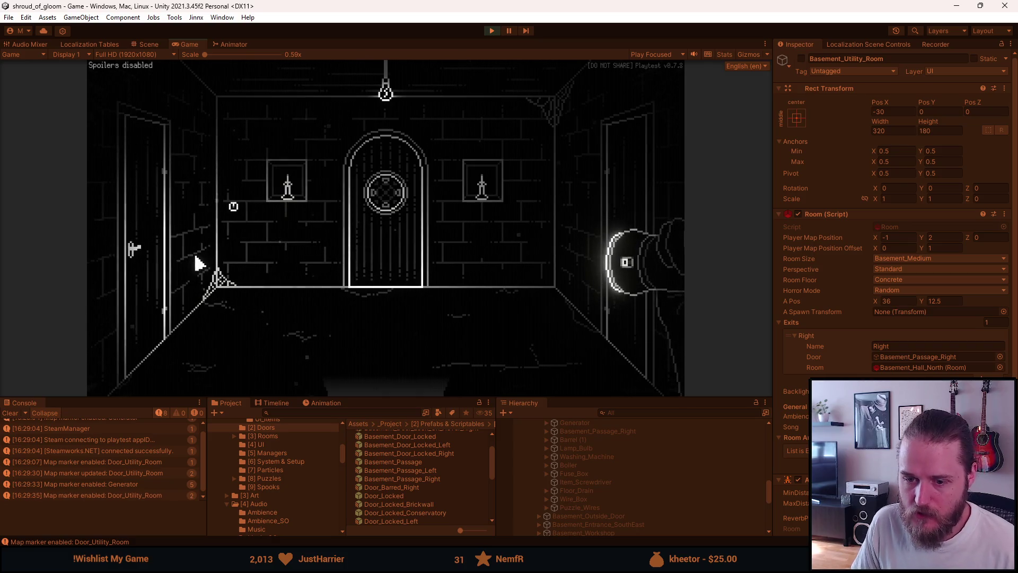
key("Escape")
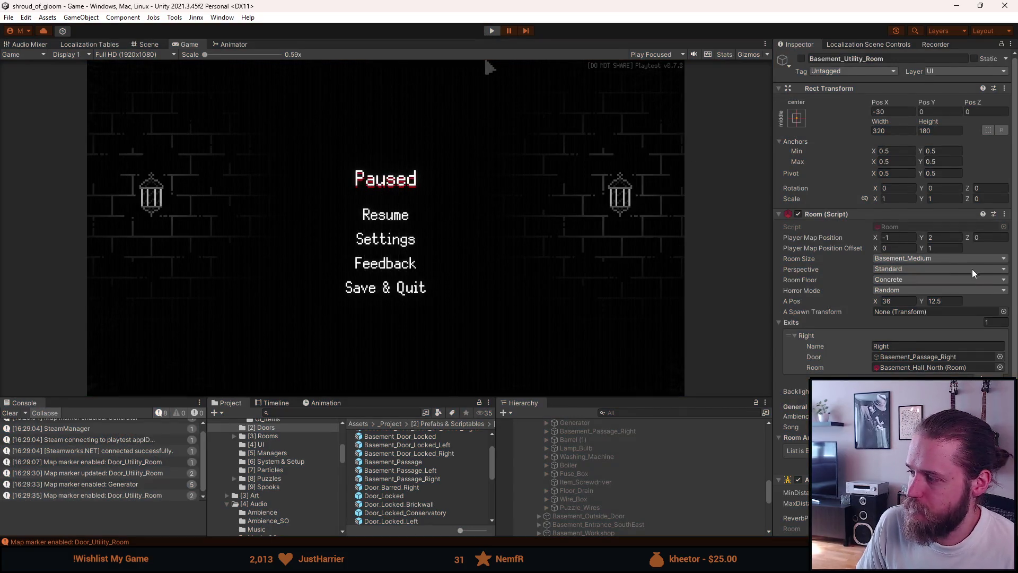
key("ctrl+p")
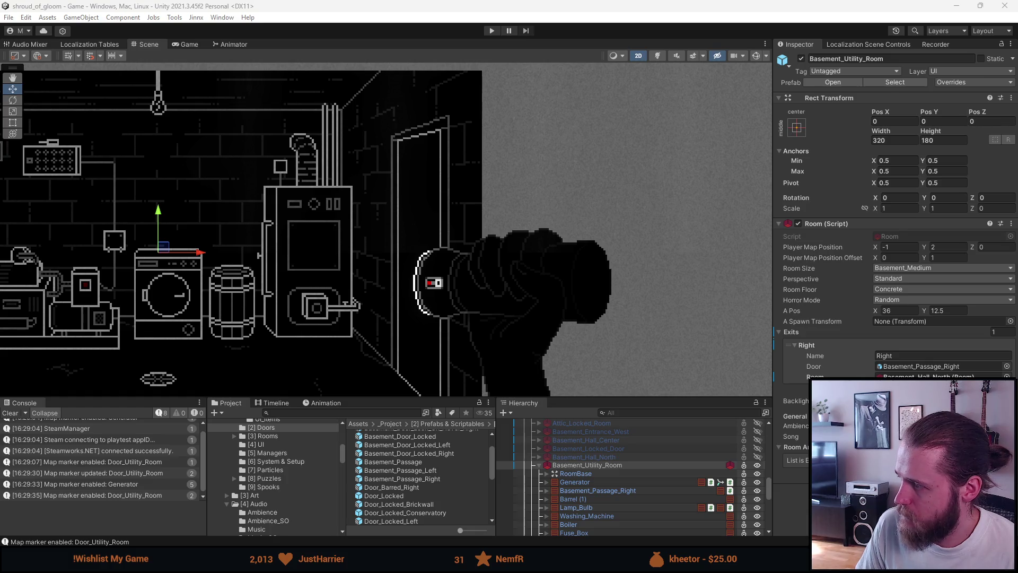
- Frame the room in the Scene view and deactivate Basement_Utility_Room with Shift+Alt+A
left_click(539, 465)
scroll(265, 265, "down", 3)
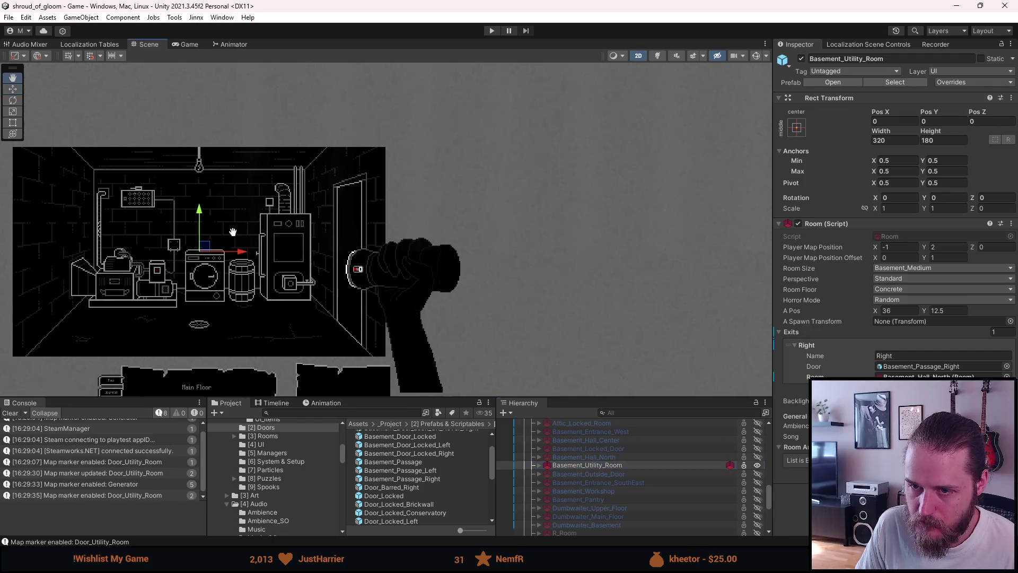
left_click_drag(256, 261, 382, 267)
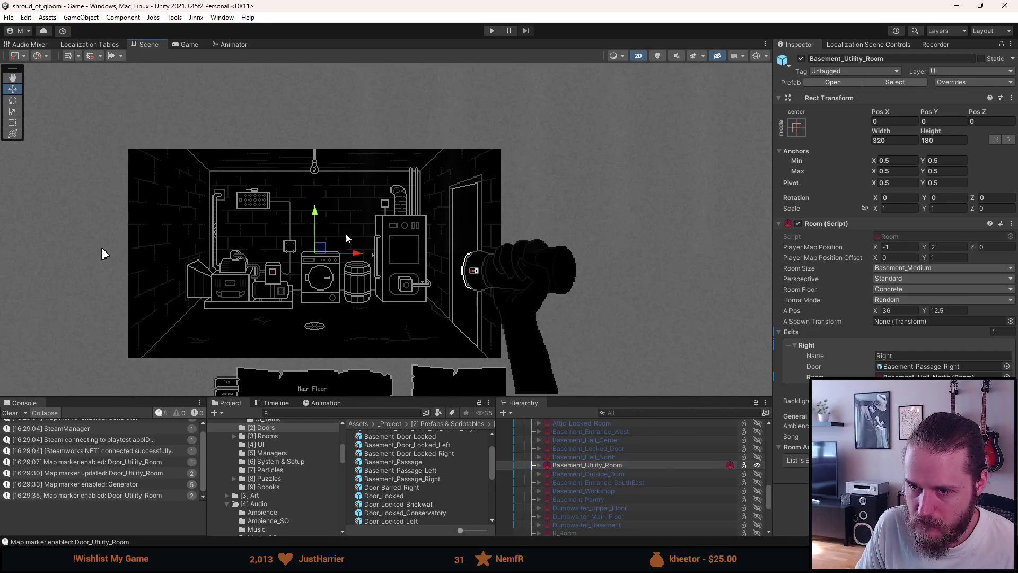
left_click(565, 465)
key("alt+shift+a")
scroll(564, 464, "up", 2)
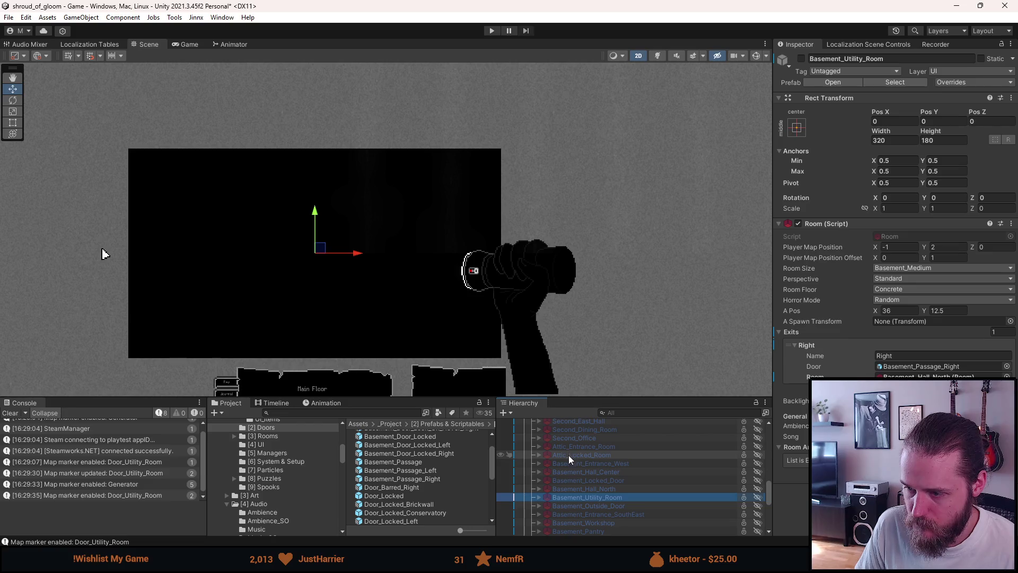
key("alt+shift+a")
key("alt+shift+a")
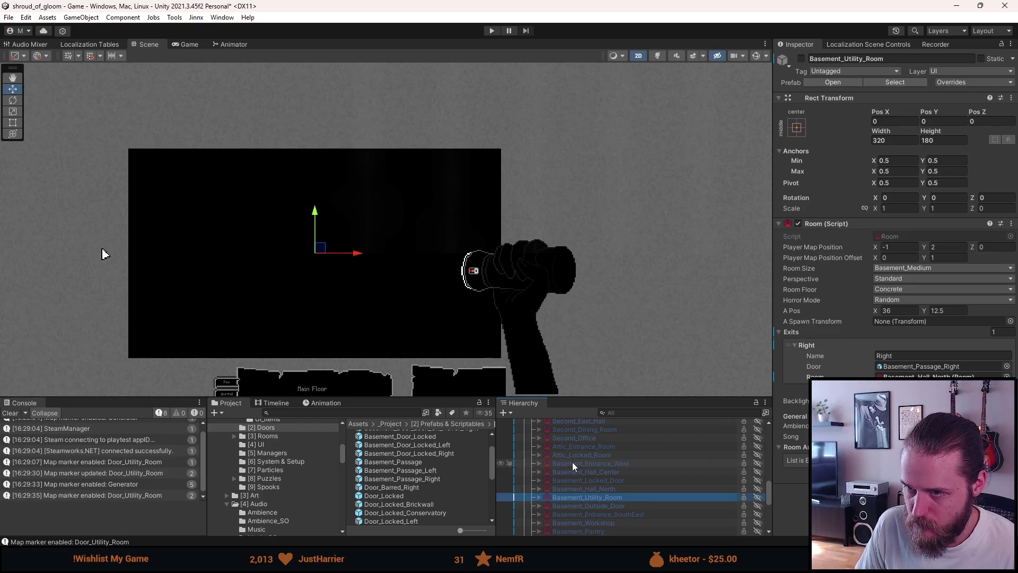
- Preview Basement_Hall_Center, Basement_Locked_Door and Basement_Entrance_SouthEast, then save the scene
key("shift+a")
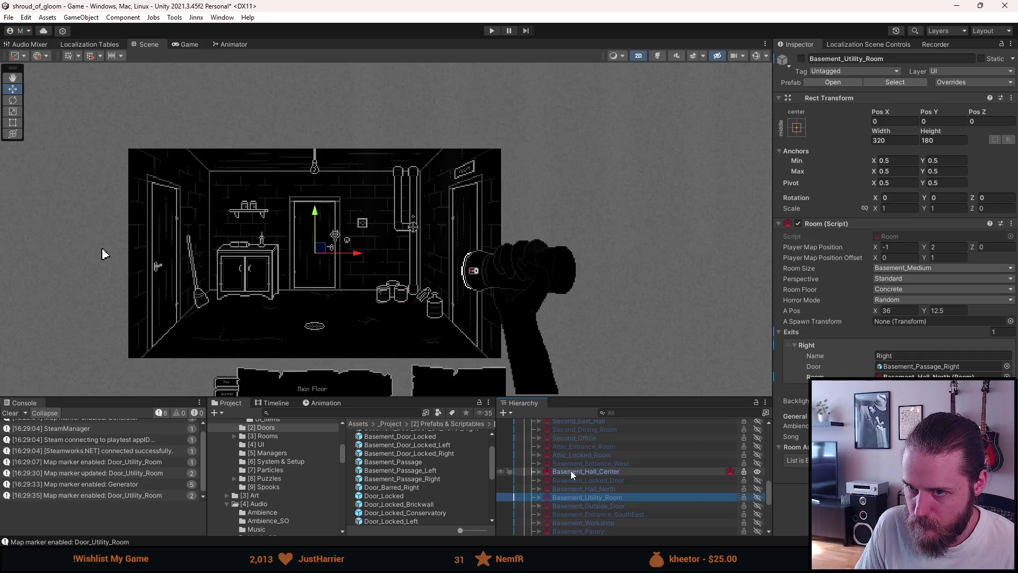
key("shift+a")
key("shift+a")
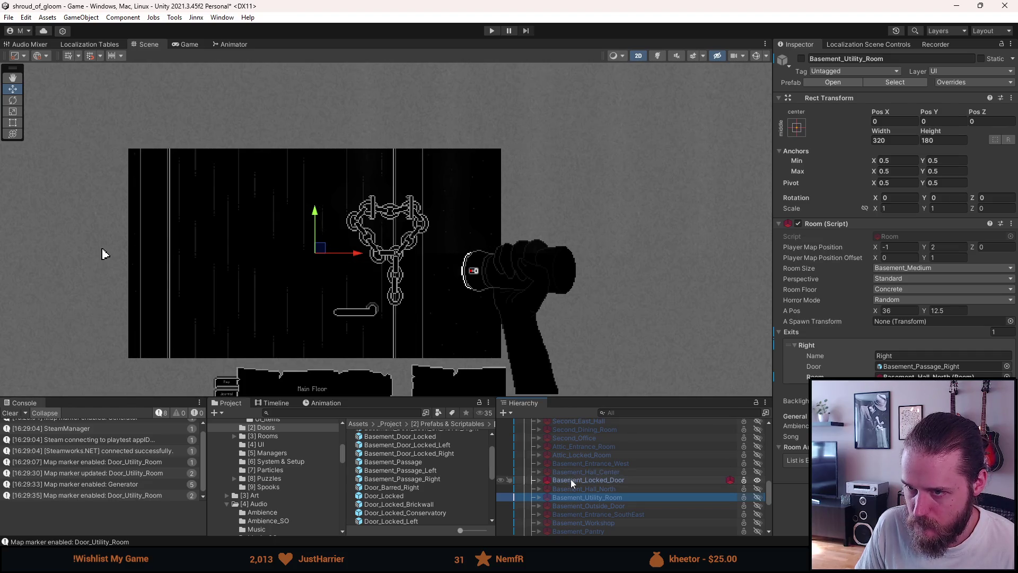
key("shift+a")
key("shift+a")
key("shift+a")
key("shift+a")
key("shift+a")
key("shift+a")
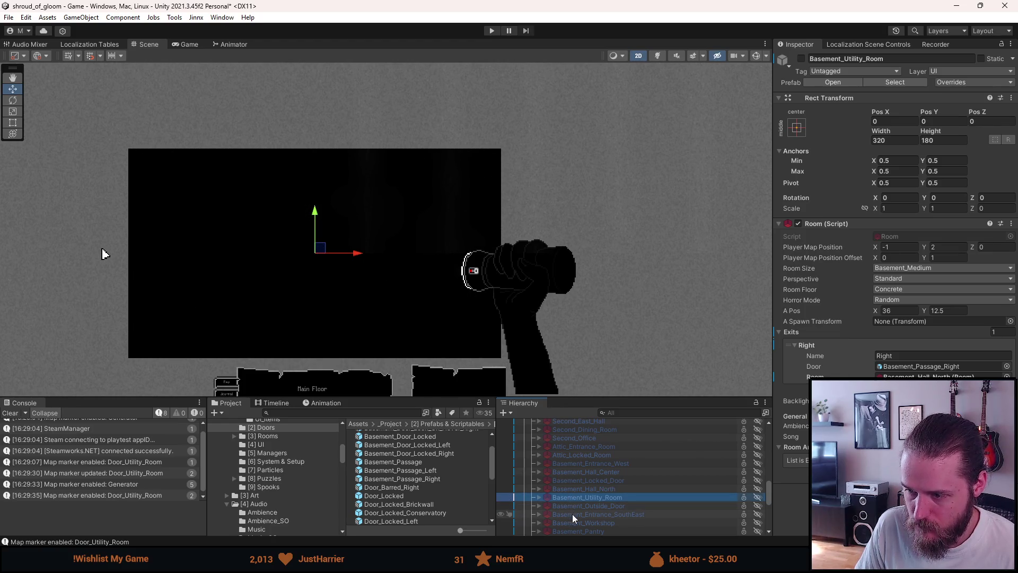
key("shift+a")
key("shift+a")
scroll(571, 514, "down", 2)
key("shift+a")
key("shift+a")
key("shift+a")
key("shift+a")
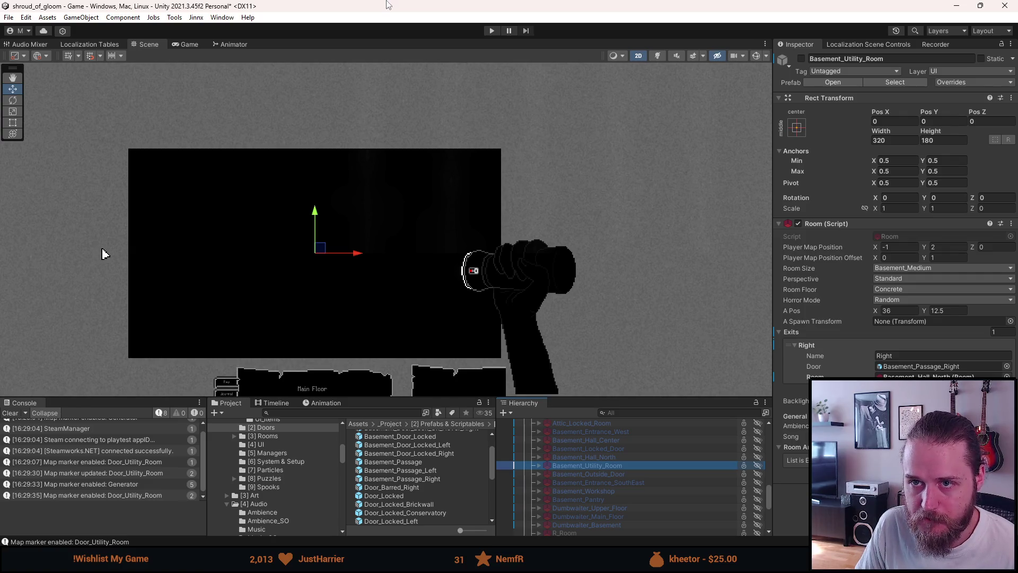
key("ctrl+s")
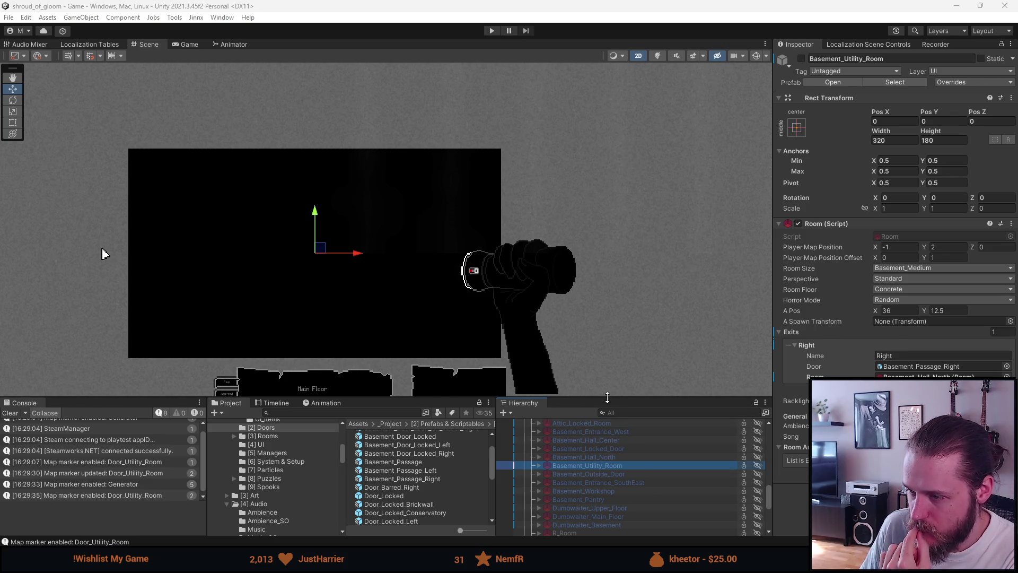
- Enlarge the bottom panels and activate Attic_Entrance_Room in the scene
left_click_drag(604, 396, 598, 361)
scroll(580, 444, "down", 4)
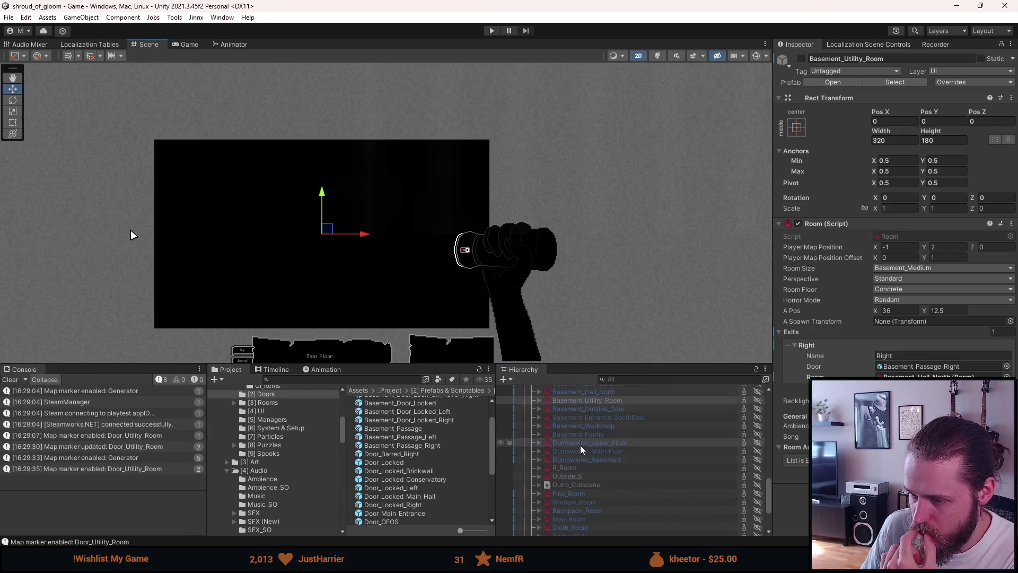
scroll(580, 444, "up", 5)
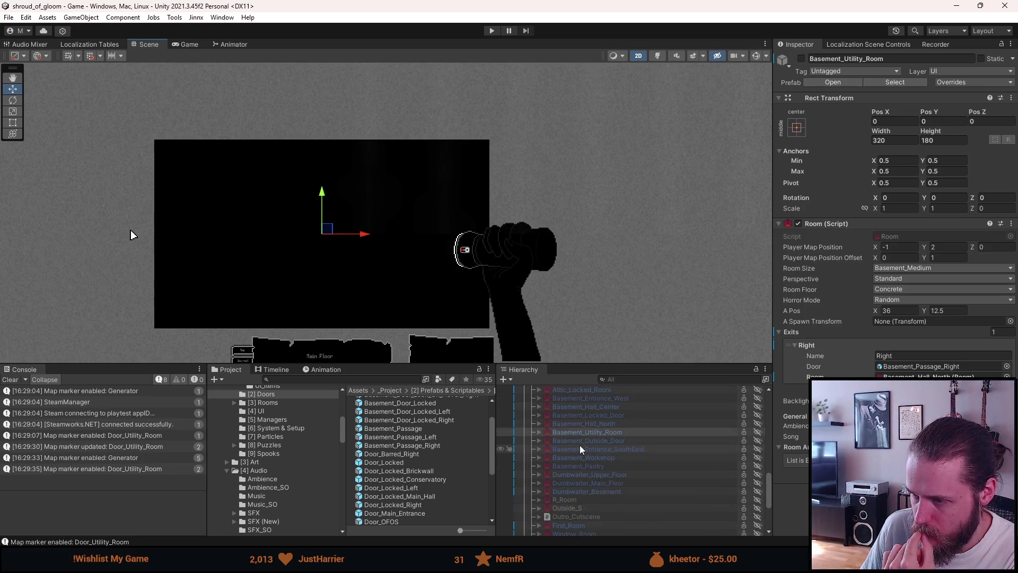
scroll(580, 444, "up", 1)
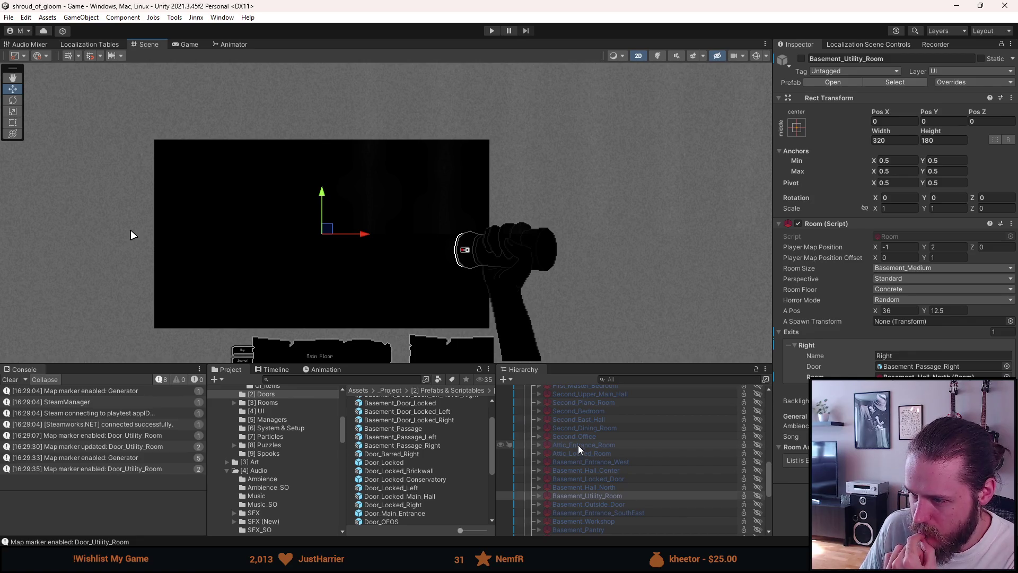
middle_click(578, 444)
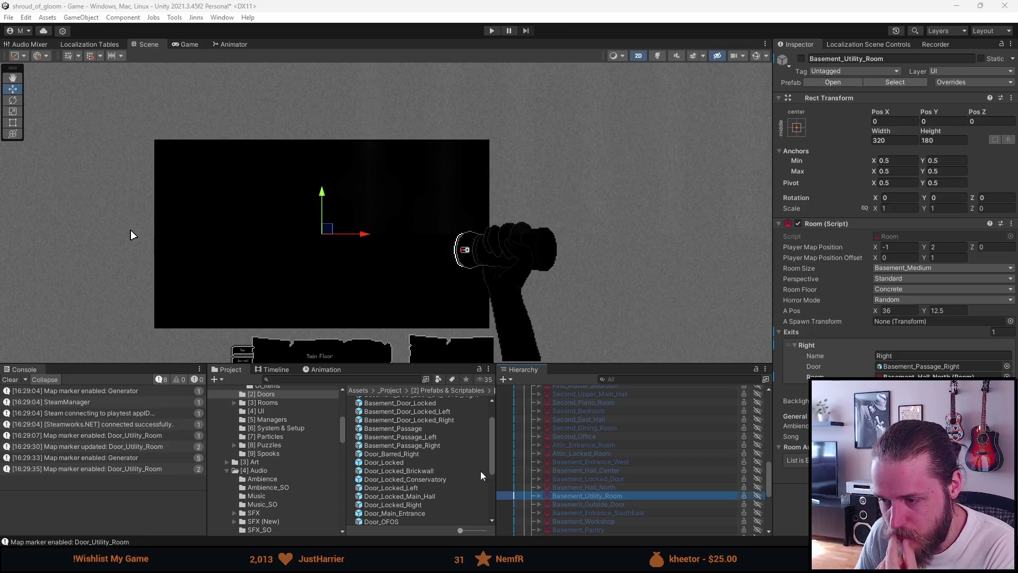
- Make First_Library the active room and save the scene
scroll(543, 497, "down", 3)
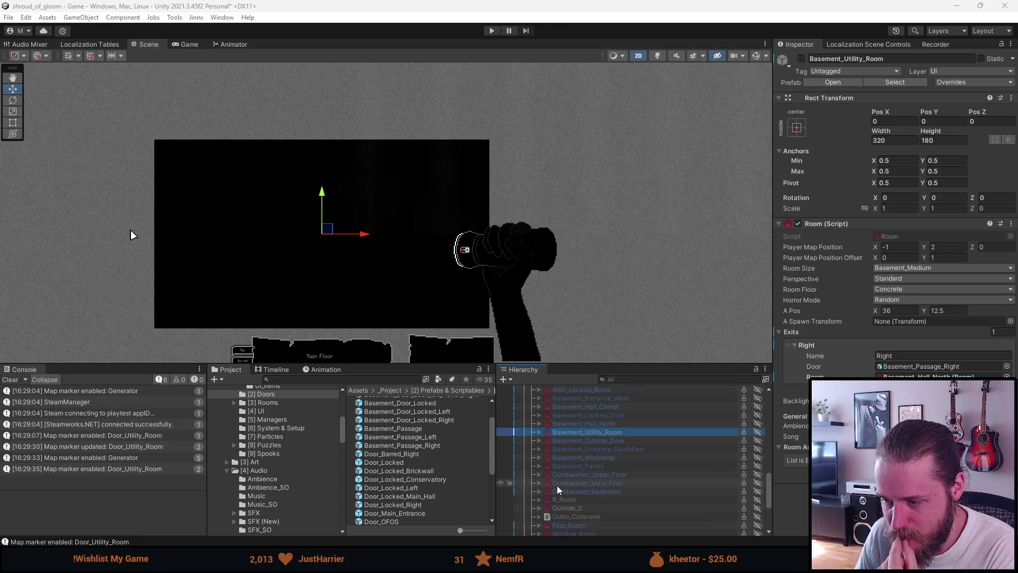
scroll(557, 485, "down", 5)
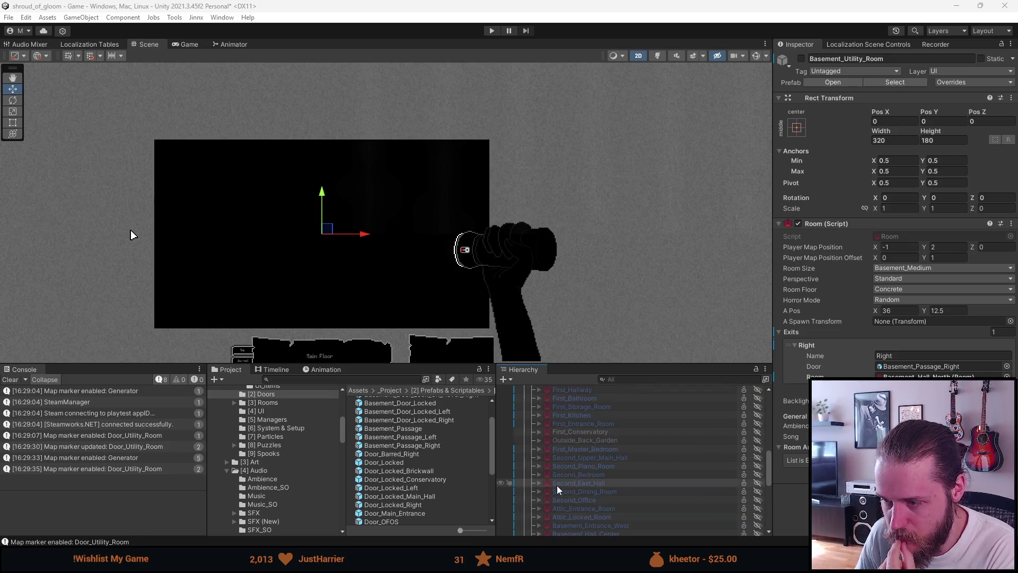
left_click(575, 428)
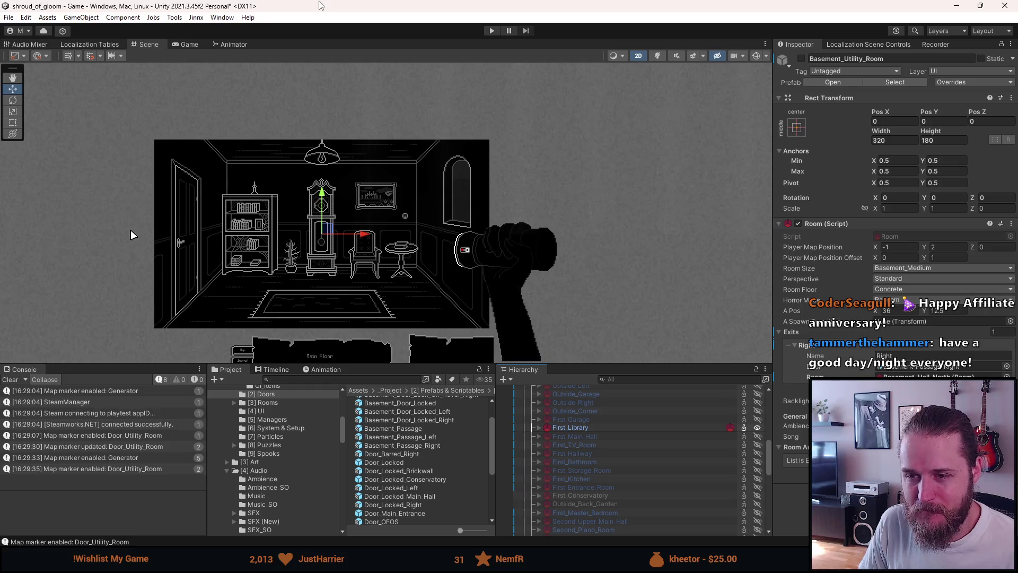
key("ctrl+s")
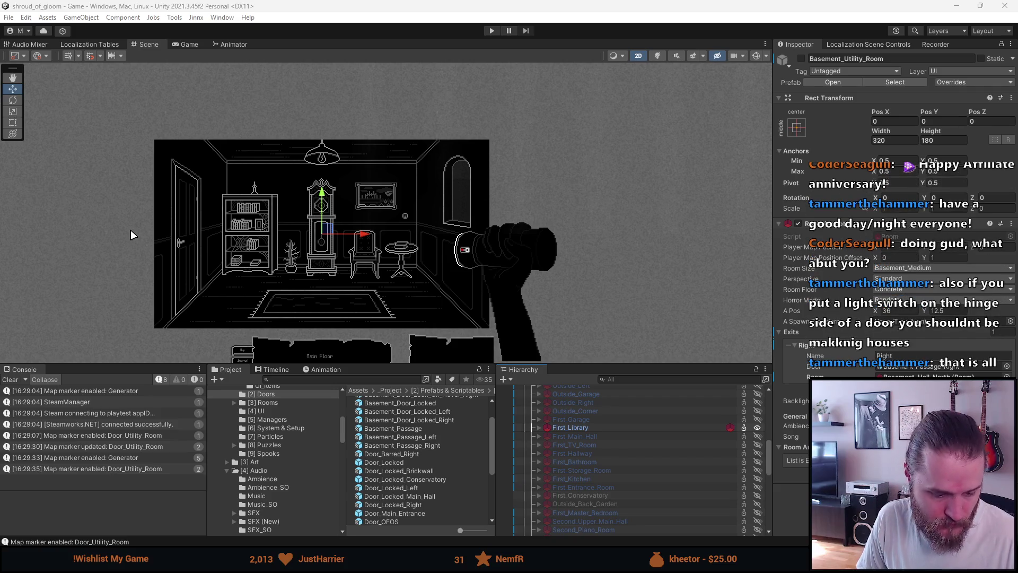
- Switch from Unity to the TestRoom.asep drawing in Aseprite with Alt+Tab
key("alt+Tab")
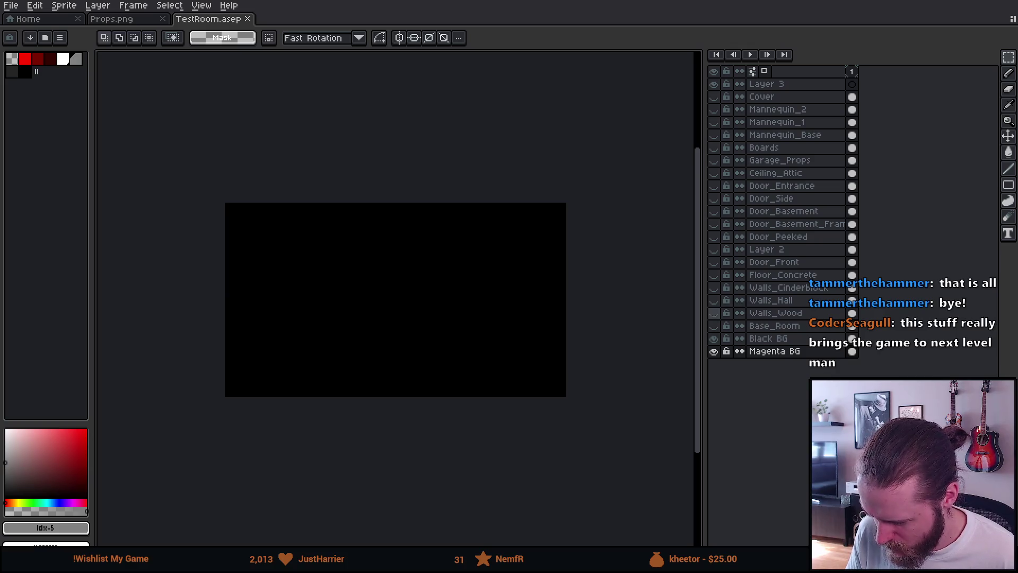
- Show the Base_Room, Door_Side and Door_Front layers on the canvas
left_click(714, 326)
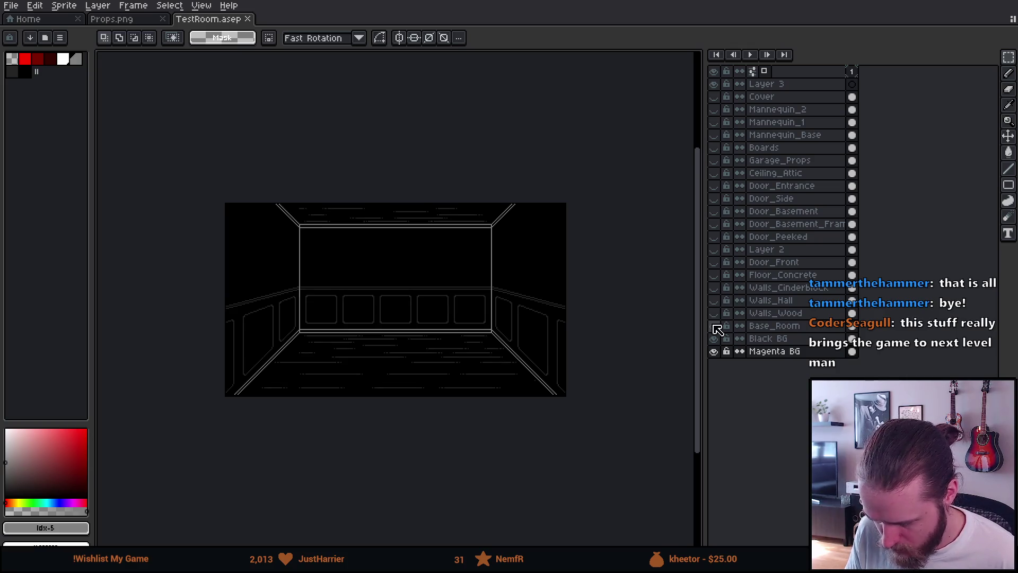
left_click(714, 200)
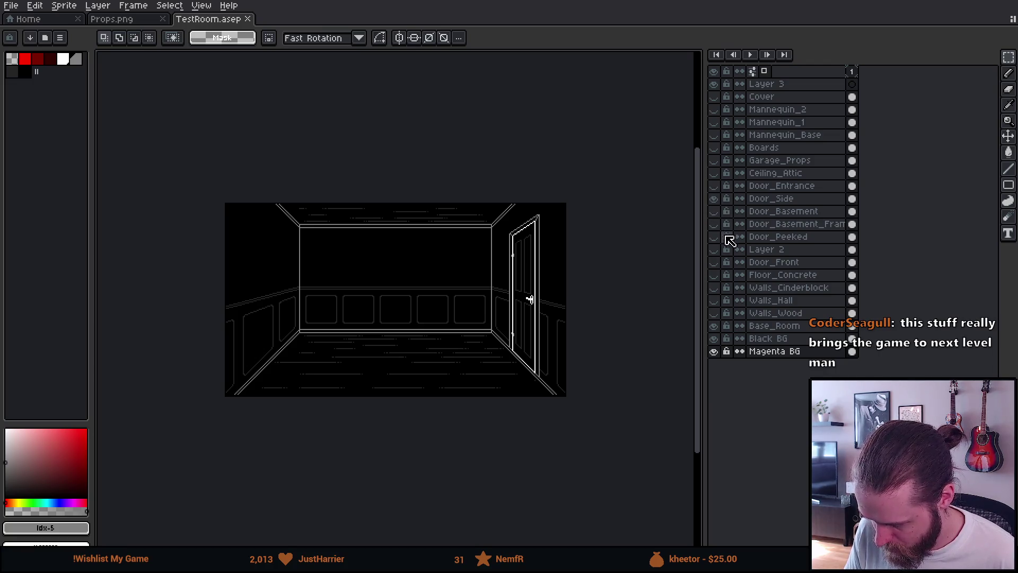
left_click(715, 263)
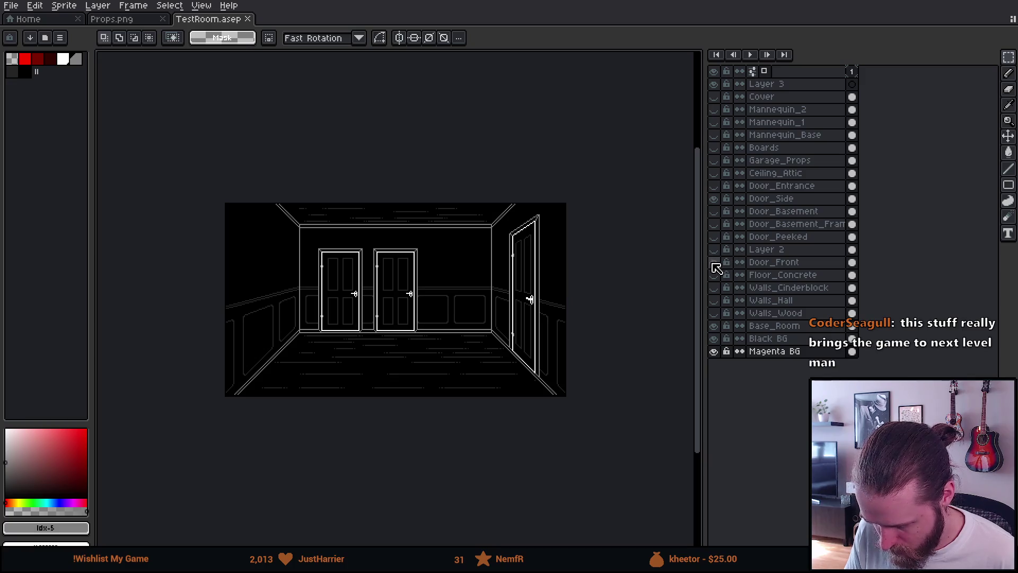
- Erase the left front door from the Door_Front layer
left_click(774, 262)
mouse_move(280, 223)
left_mouse_down()
mouse_move(328, 323)
mouse_move(372, 360)
left_mouse_up()
key("Delete")
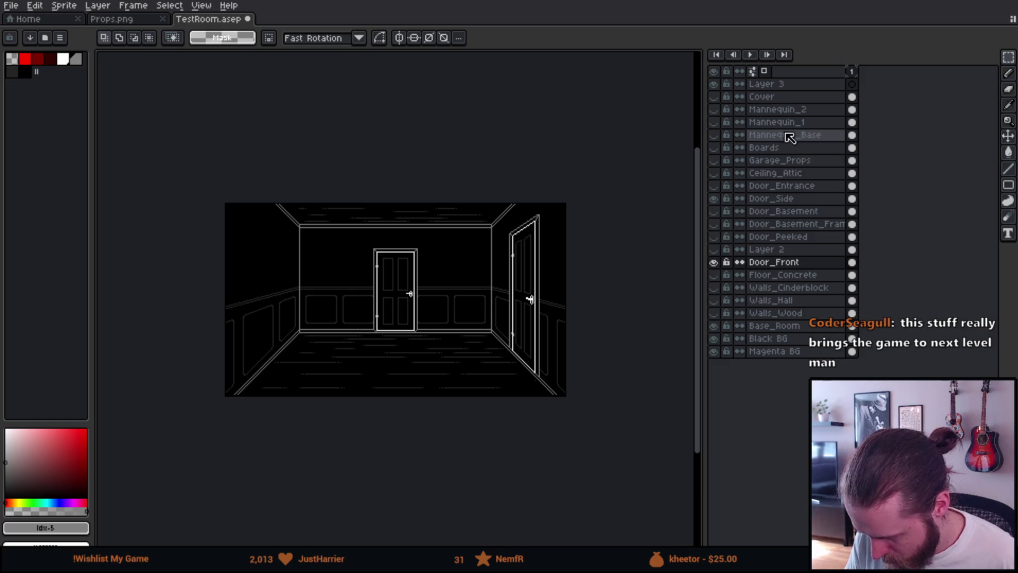
left_click(110, 20)
- Browse the Props.png sheet past the ERROR signs, lamps and number pad
scroll(336, 311, "down", 6)
scroll(336, 307, "up", 1)
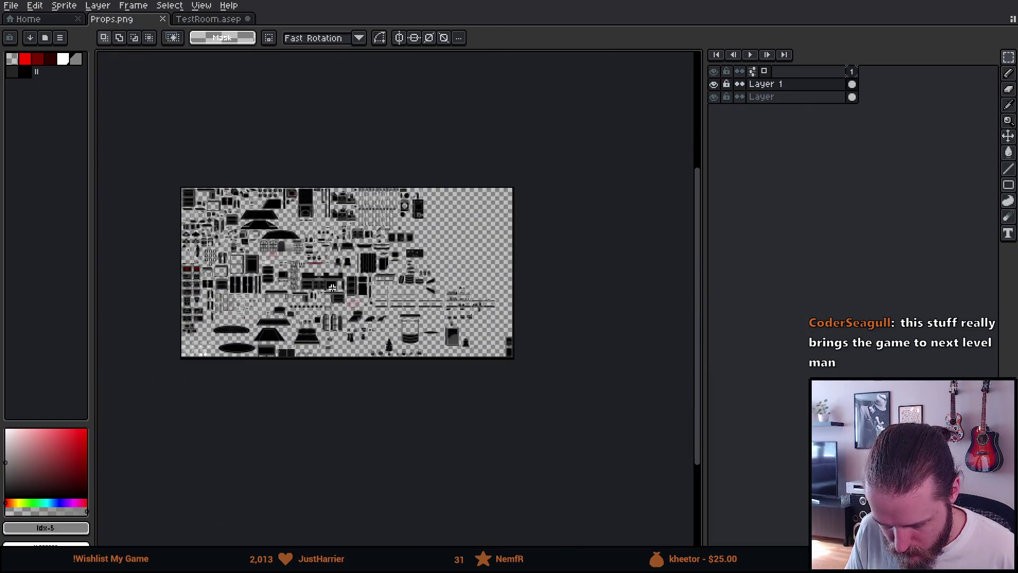
scroll(334, 267, "left", 4)
scroll(337, 239, "up", 2)
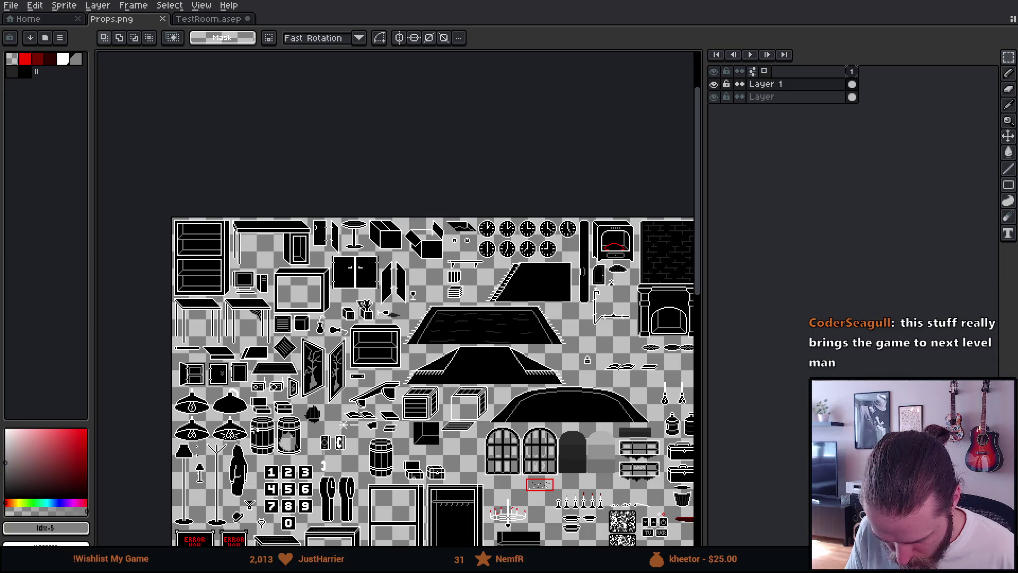
scroll(183, 520, "up", 2)
mouse_move(185, 512)
left_mouse_down()
mouse_move(245, 480)
mouse_move(333, 457)
left_mouse_up()
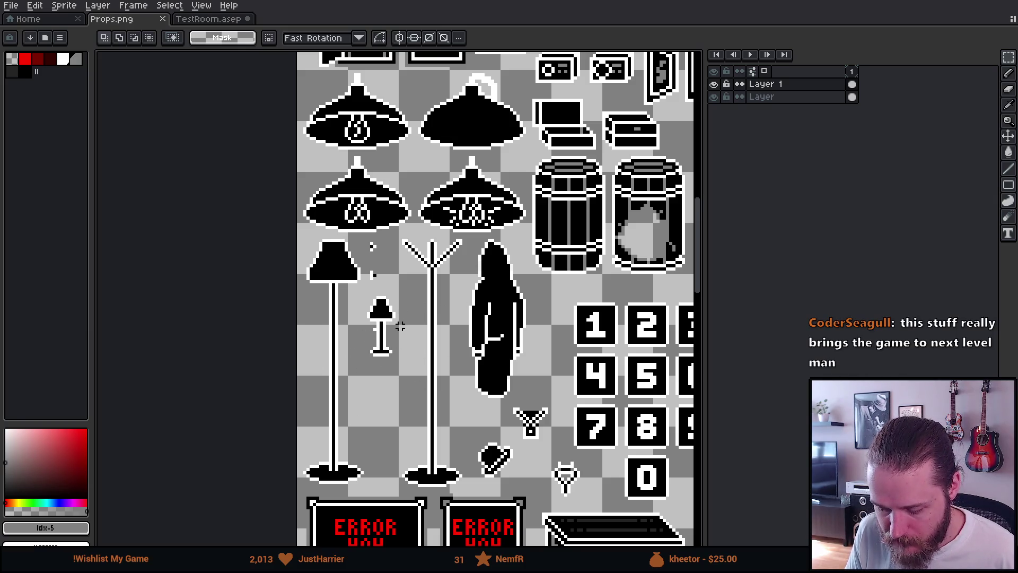
left_click_drag(518, 275, 437, 319)
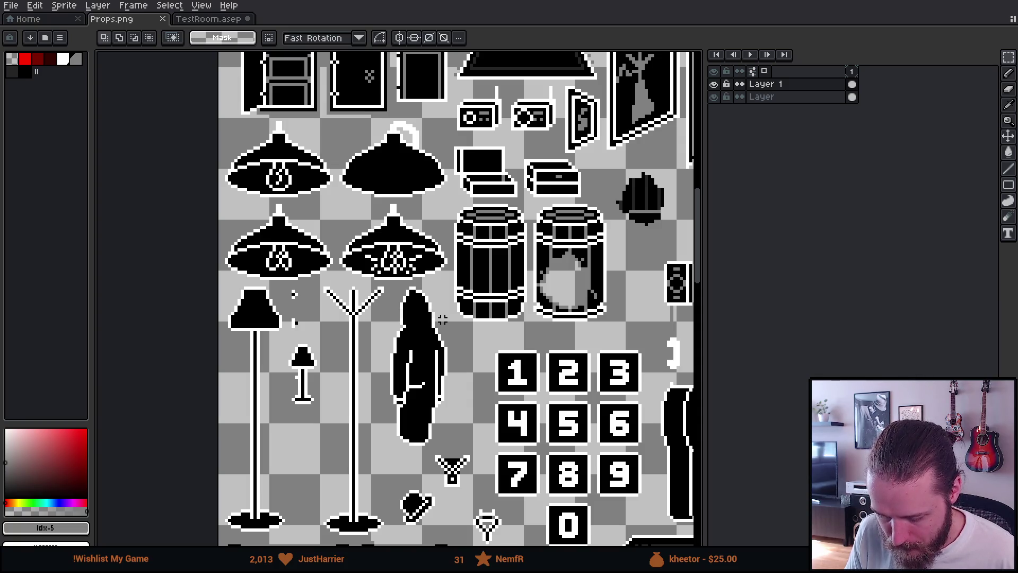
- Zoom to the small light-switch sprites and marquee the first one
scroll(445, 316, "down", 2)
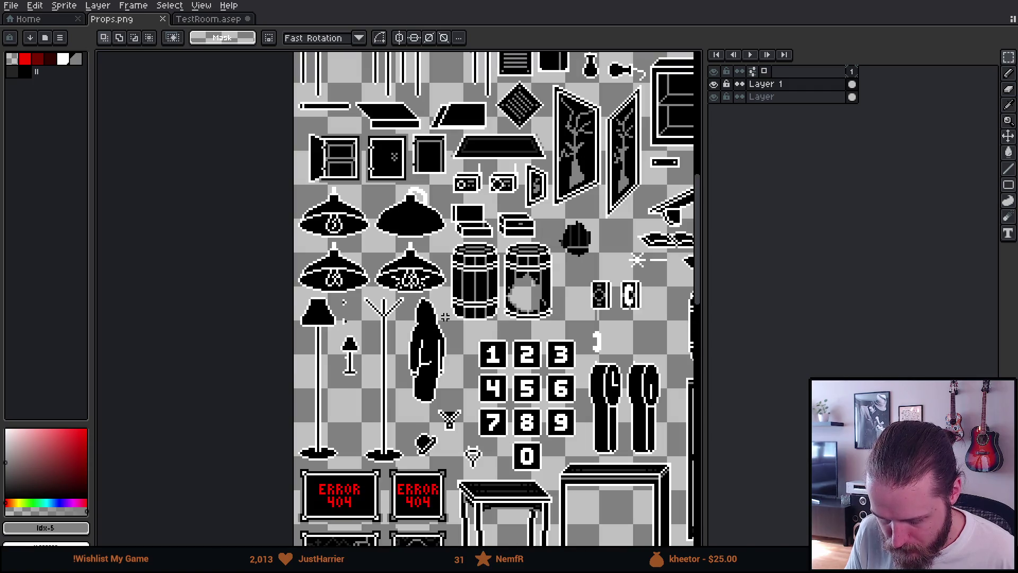
scroll(445, 316, "down", 3)
scroll(450, 297, "up", 3)
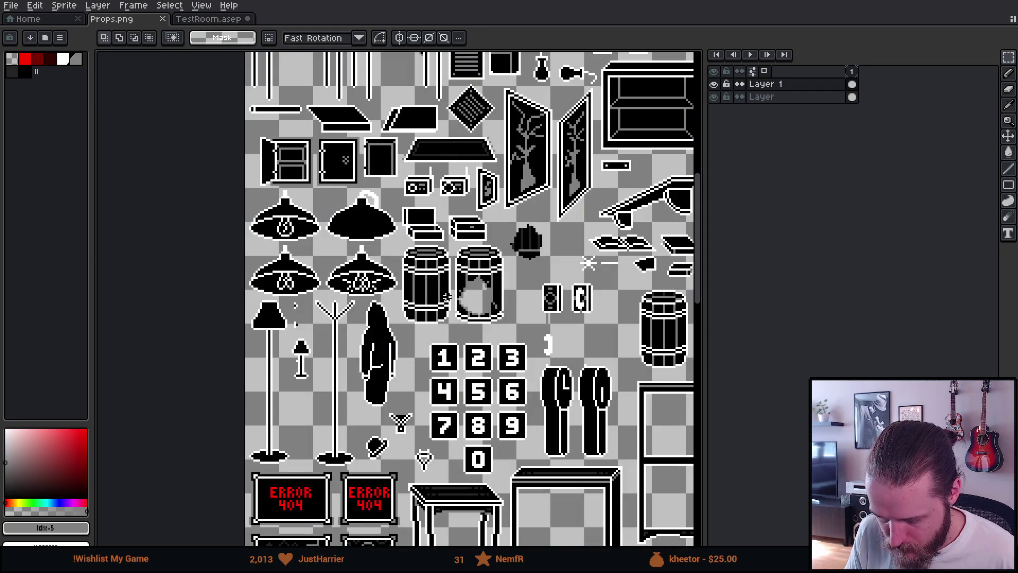
mouse_move(422, 158)
left_mouse_down()
mouse_move(156, 248)
mouse_move(234, 331)
mouse_move(236, 374)
mouse_move(205, 376)
left_mouse_up()
scroll(590, 110, "up", 5)
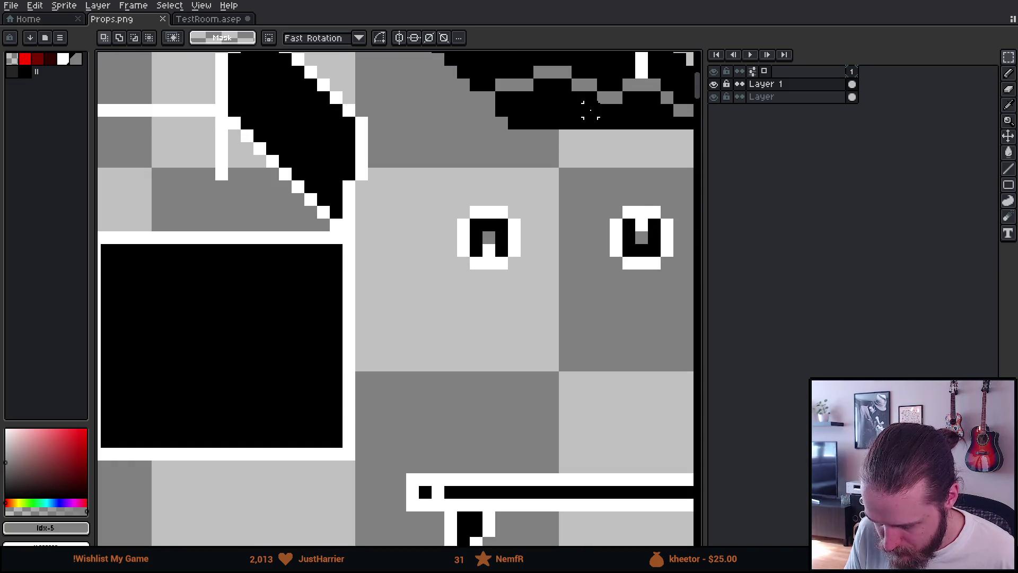
left_click_drag(416, 179, 534, 284)
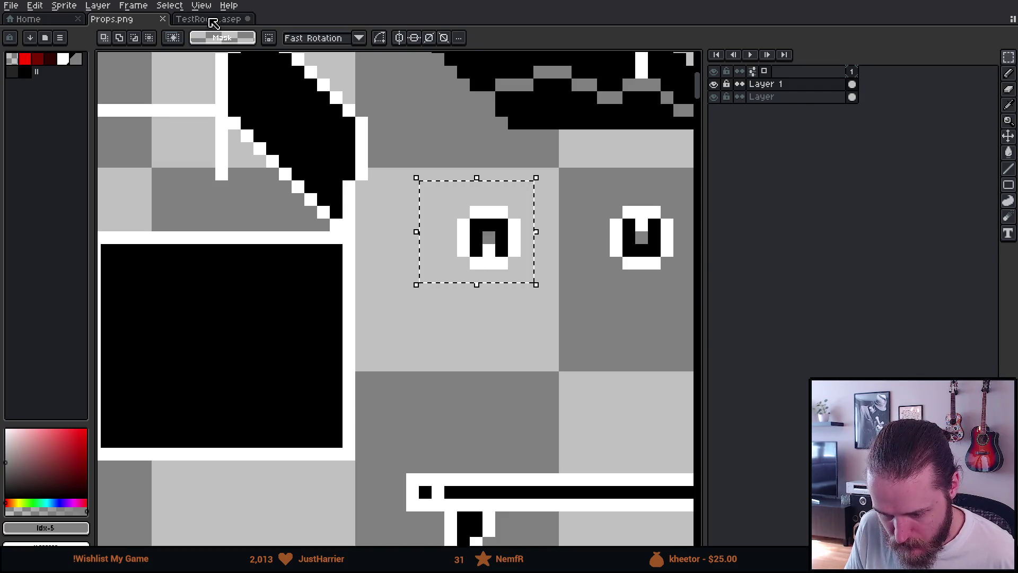
- Try pasting onto Layer 3 in TestRoom, cancel the empty paste and return to Props.png
left_click(211, 19)
scroll(438, 278, "up", 5)
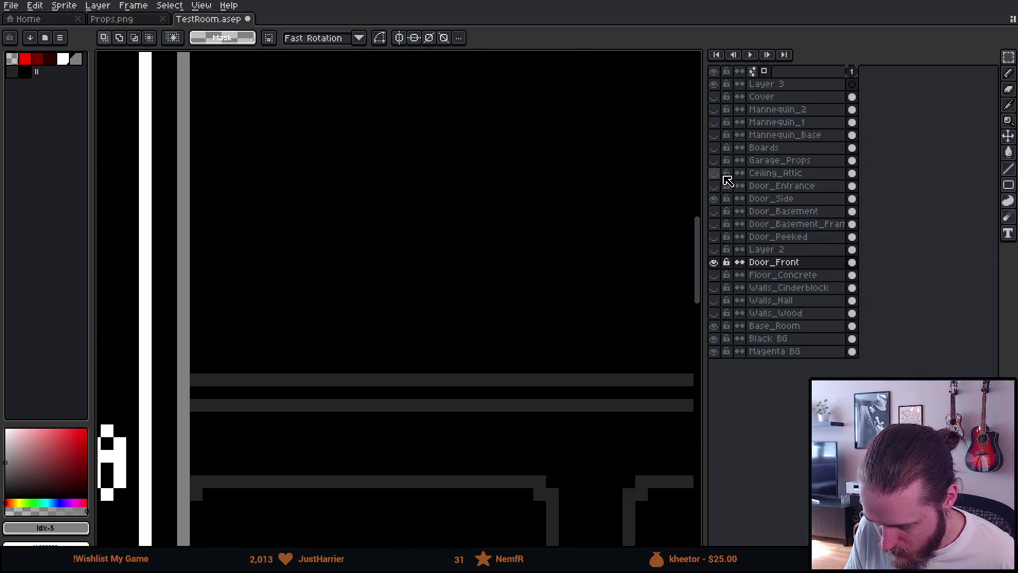
left_click(778, 85)
key("ctrl+v")
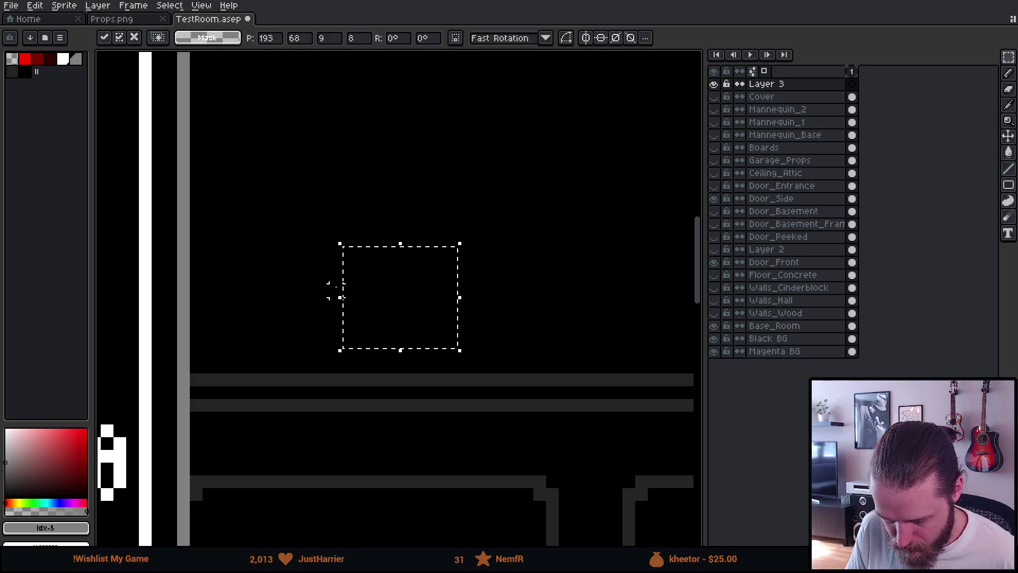
key("Return")
left_click(114, 20)
double_click(801, 100)
key("Return")
- Copy the light-switch sprite with a margin and paste it beside TestRoom's front door
left_click(432, 170)
left_click_drag(418, 180, 575, 335)
key("ctrl+c")
left_click(200, 20)
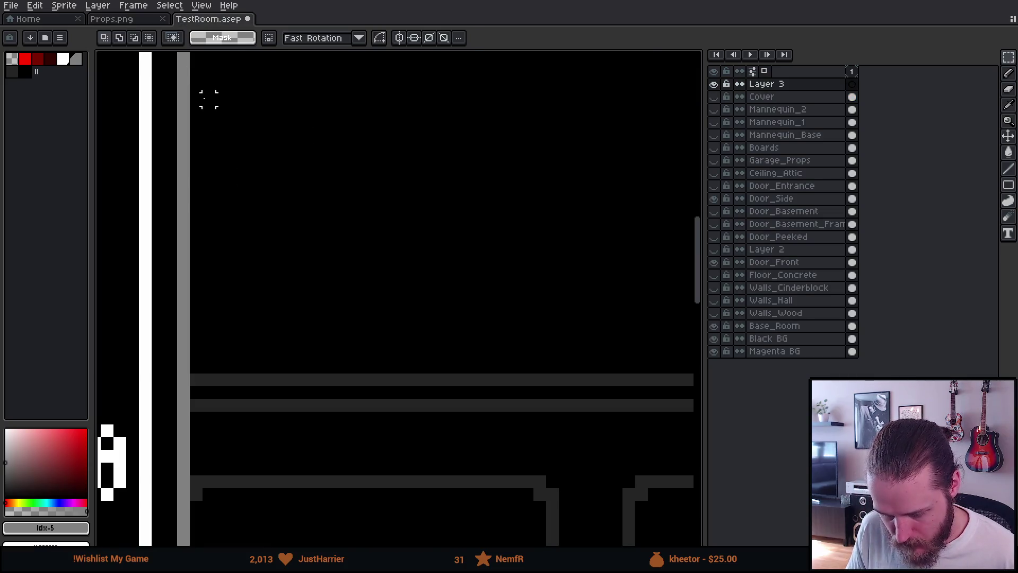
key("ctrl+v")
left_click_drag(386, 335, 281, 334)
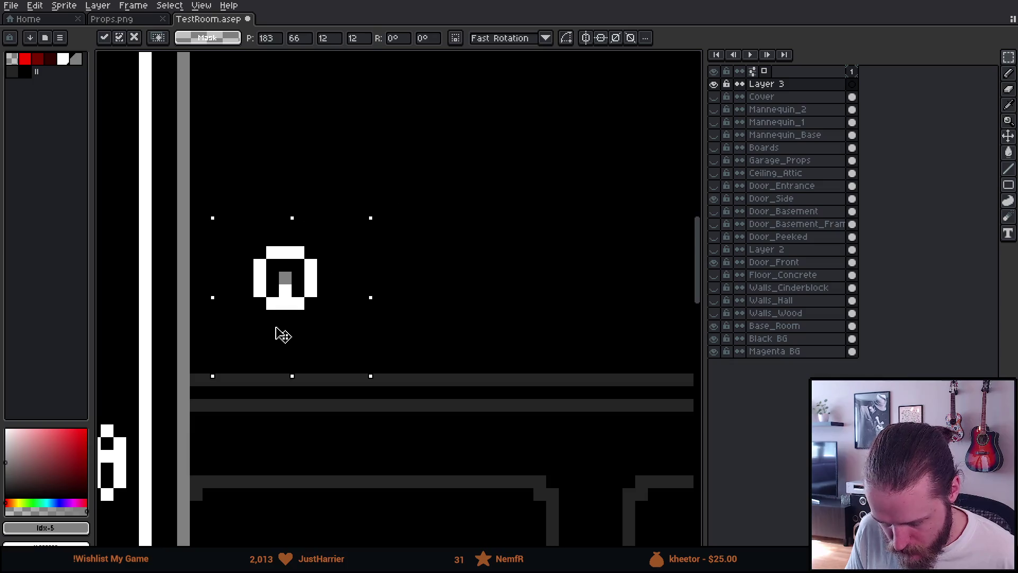
key("Return")
- Rename Layer 3 to Light_Switches and frame the front door and switch
scroll(361, 455, "down", 3)
left_click_drag(359, 451, 423, 348)
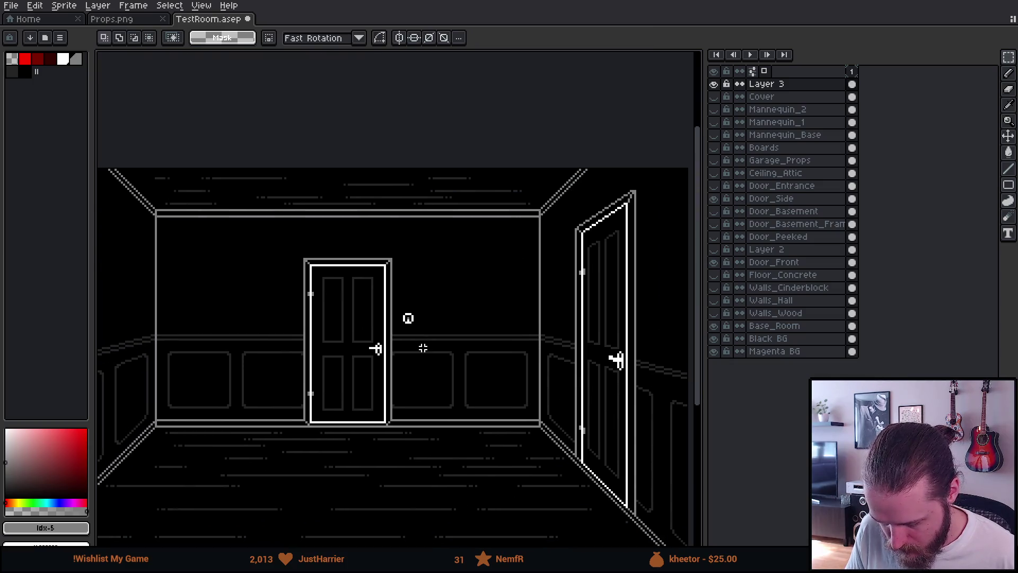
double_click(787, 85)
type("Light_")
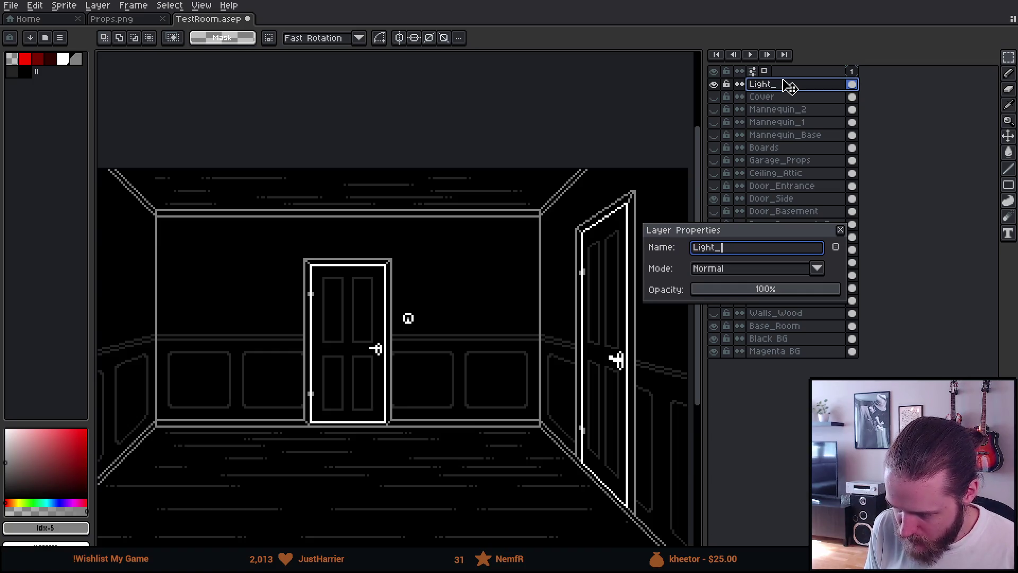
type("Switches")
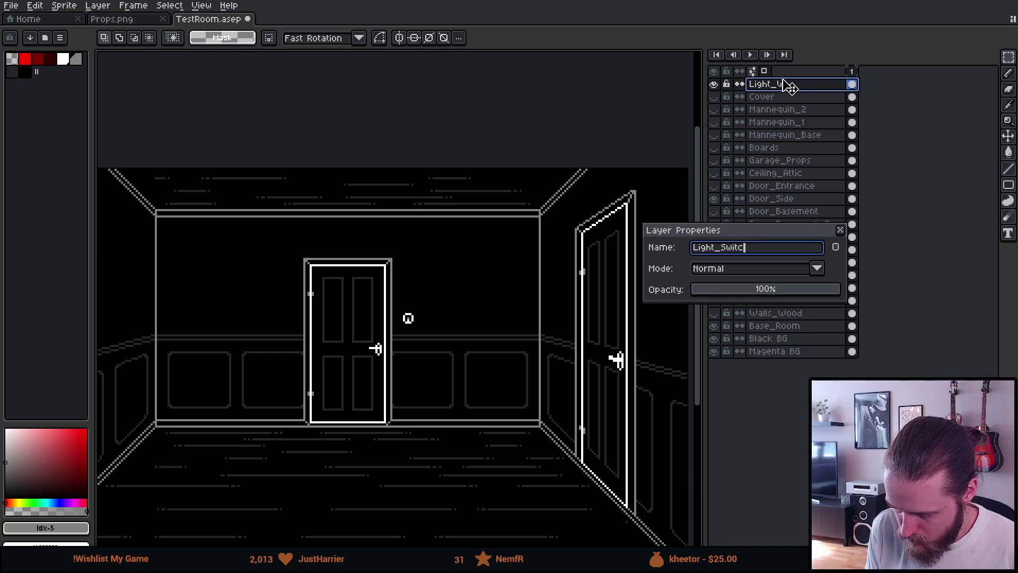
key("Return")
mouse_move(509, 348)
left_mouse_down()
mouse_move(475, 334)
mouse_move(363, 326)
left_mouse_up()
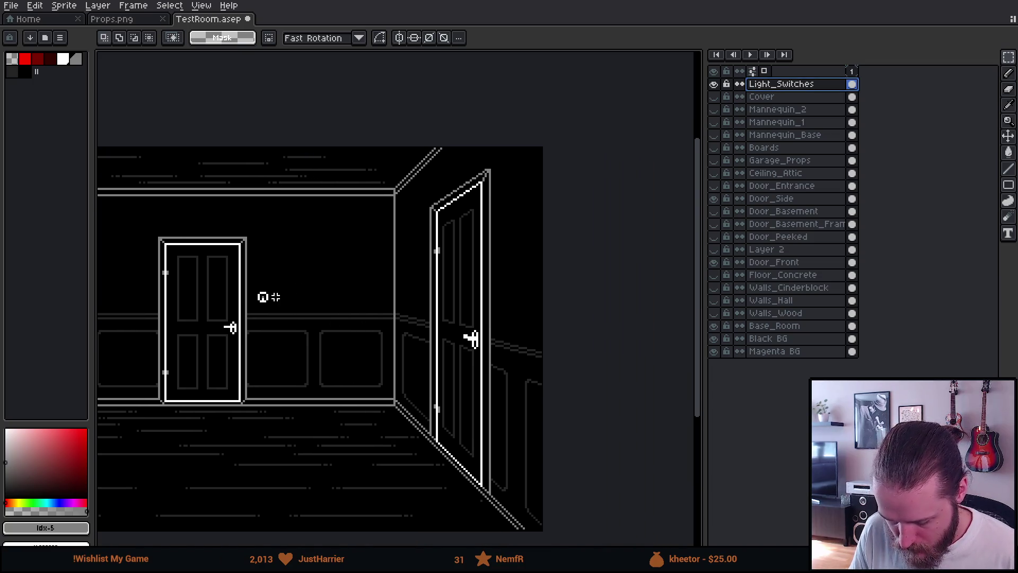
- Redraw the switch's toggle pixels in white with a black top-centre pixel
scroll(280, 296, "up", 4)
mouse_move(280, 295)
left_mouse_down()
mouse_move(398, 316)
mouse_move(344, 357)
left_mouse_up()
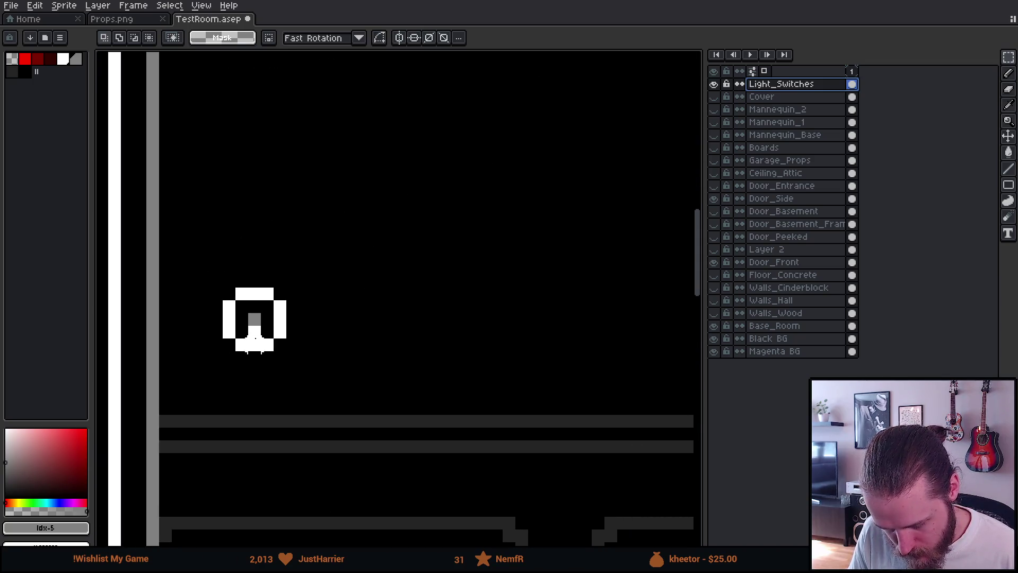
left_click(261, 325, "alt")
left_click_drag(255, 324, 255, 302)
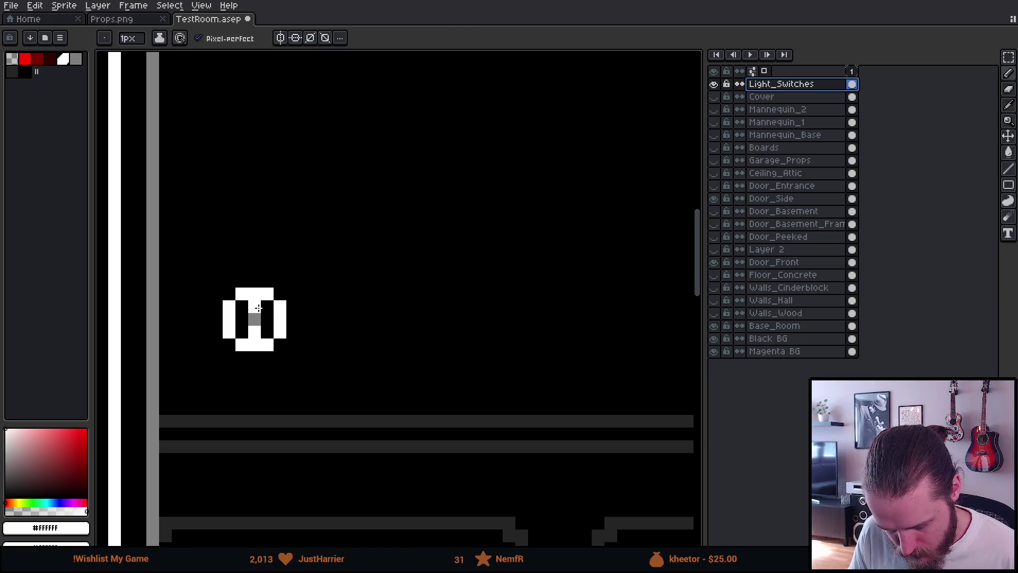
left_click(273, 325, "alt")
left_click(254, 307)
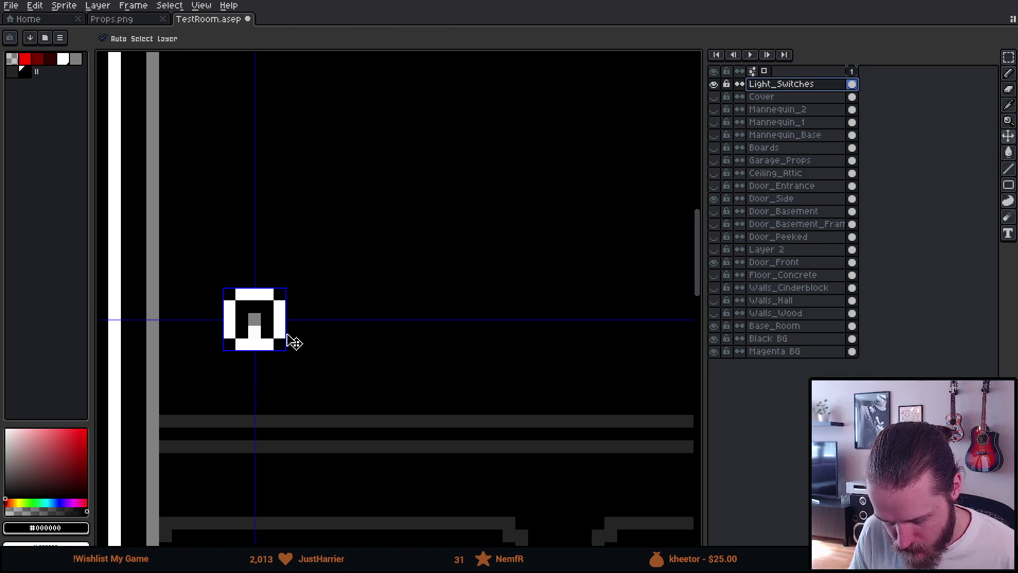
- Draw a white shape right of the switch, then undo it
left_click(282, 300, "alt")
left_click_drag(432, 218, 429, 227)
left_click(432, 280)
mouse_move(445, 280)
left_mouse_down()
mouse_move(445, 294)
mouse_move(397, 304)
left_mouse_up()
key("ctrl+z")
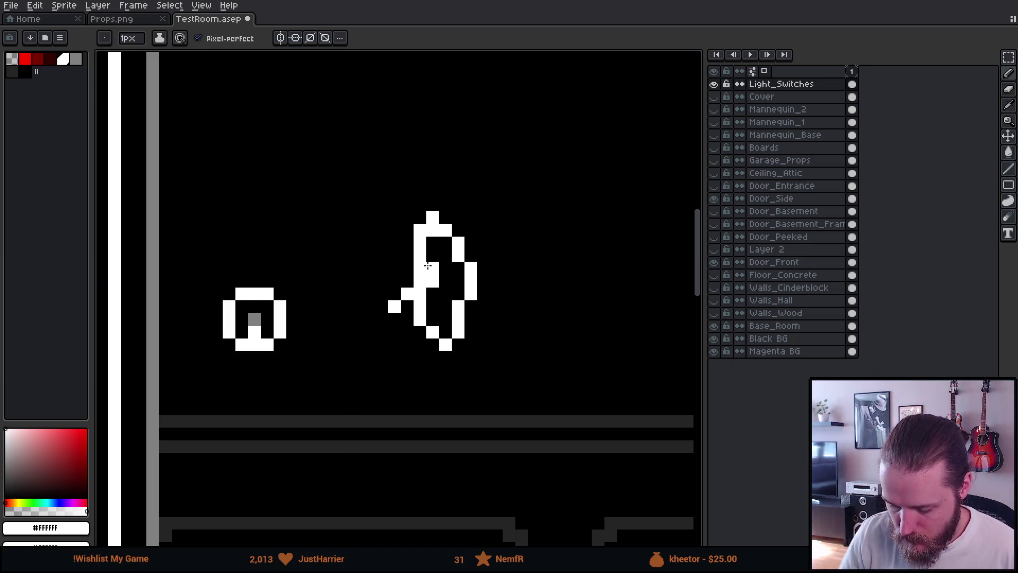
key("ctrl+z")
key("ctrl+z")
key("ctrl+z")
- Zoom and pan to frame the whole room and inspect the right-hand door
scroll(456, 291, "down", 5)
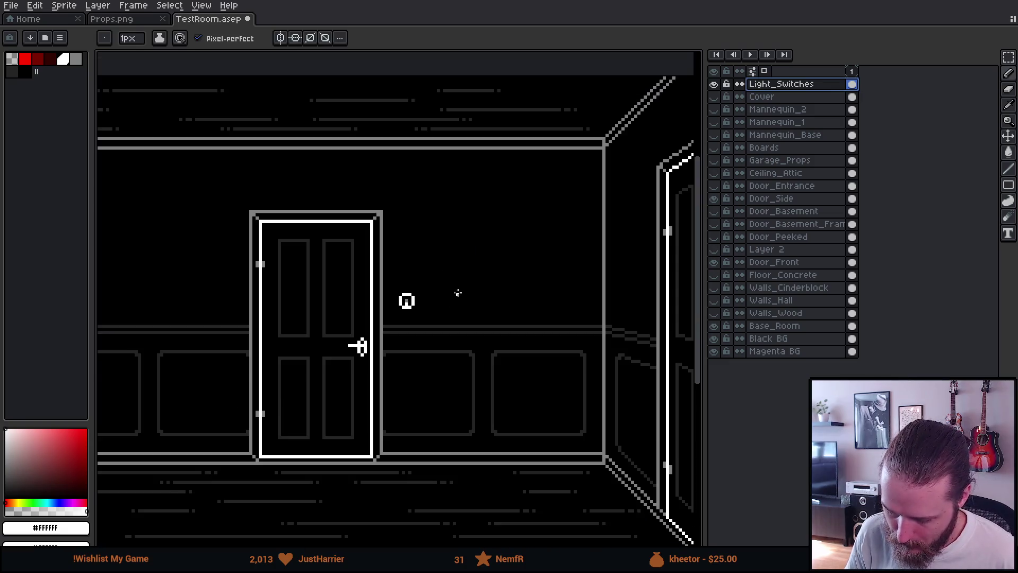
scroll(494, 307, "down", 1)
left_click_drag(577, 349, 428, 350)
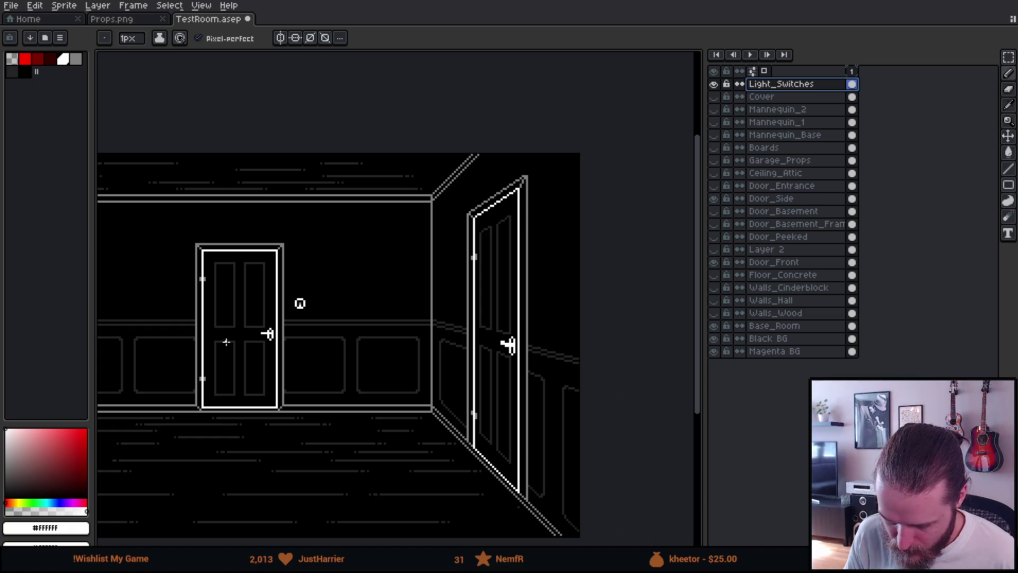
scroll(288, 324, "up", 3)
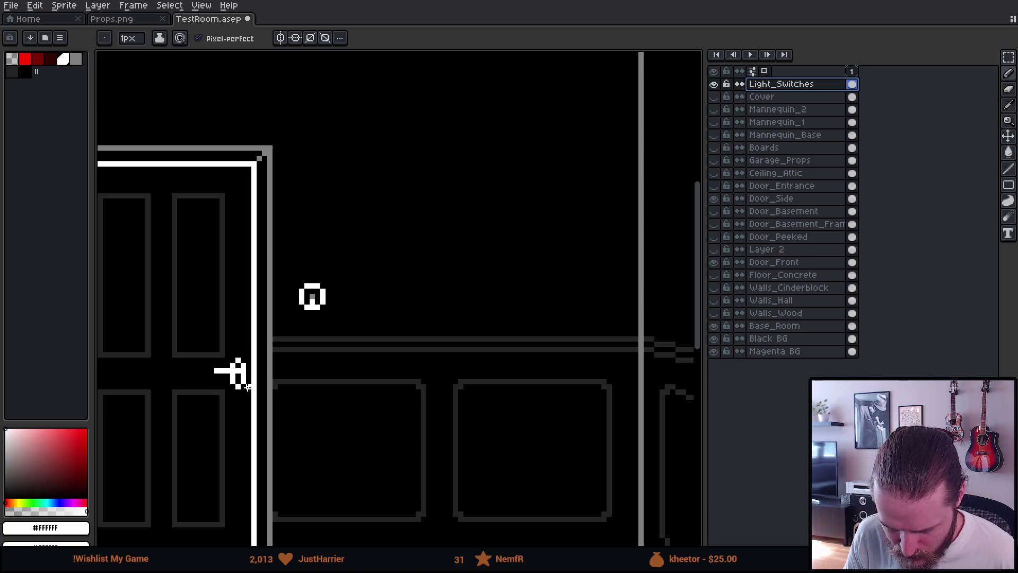
scroll(236, 374, "down", 2)
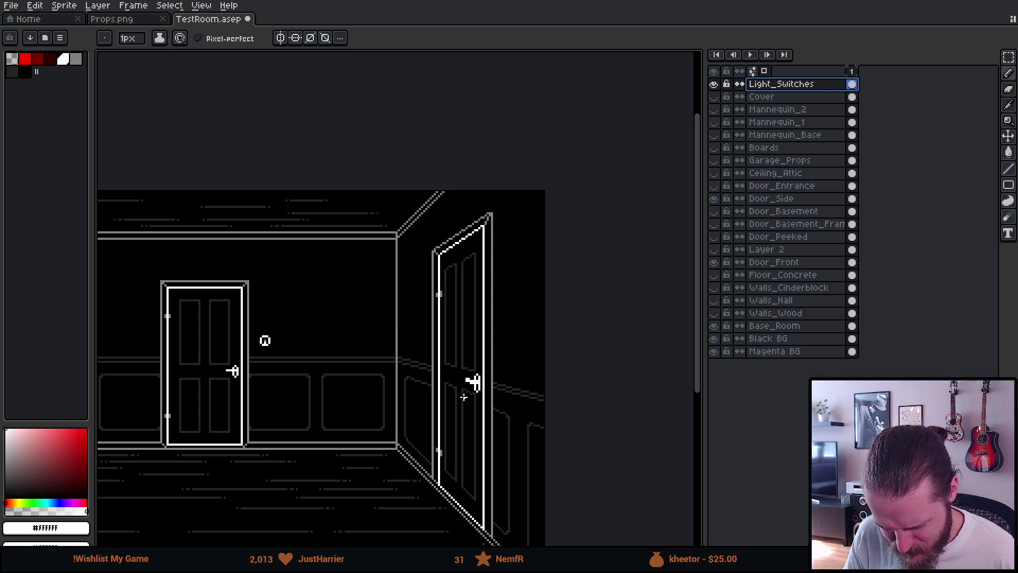
scroll(500, 352, "up", 3)
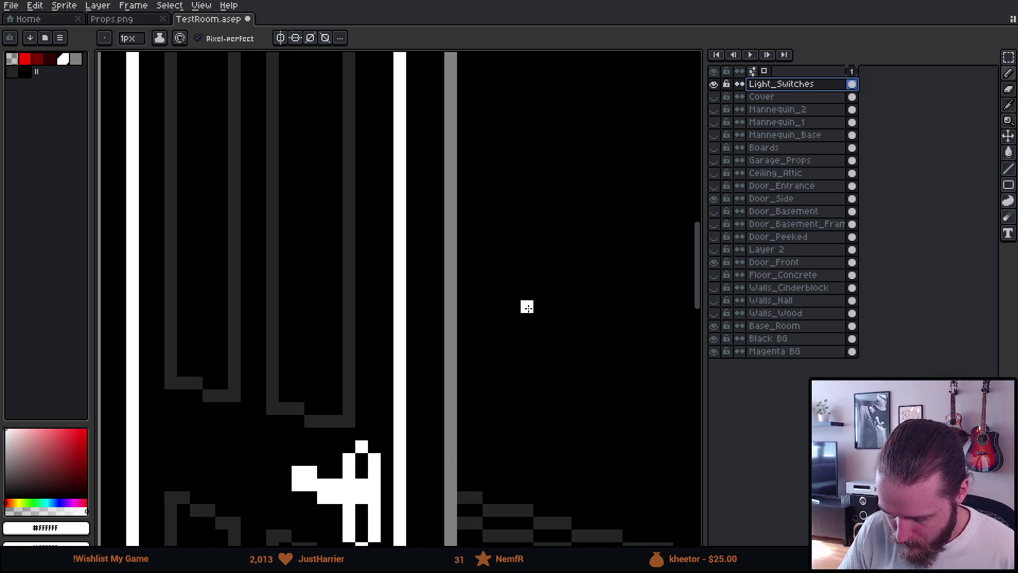
- Sketch a new oval light-switch outline on the wall beside the right door
mouse_move(527, 307)
left_mouse_down()
mouse_move(514, 387)
mouse_move(400, 325)
left_mouse_up()
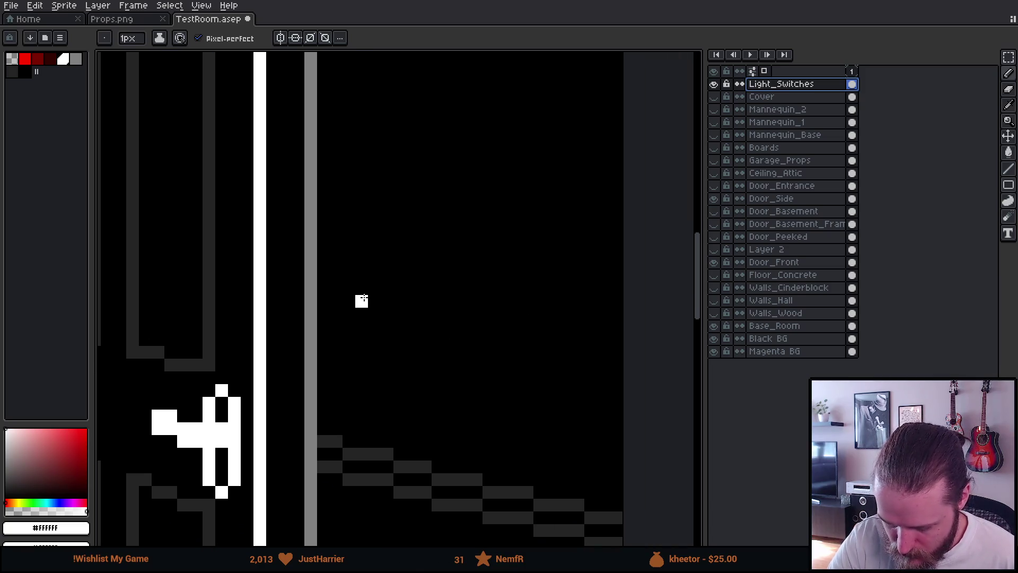
left_click(386, 288)
mouse_move(386, 288)
left_mouse_down()
mouse_move(386, 352)
mouse_move(425, 381)
mouse_move(441, 365)
mouse_move(438, 261)
mouse_move(412, 249)
mouse_move(386, 276)
left_mouse_up()
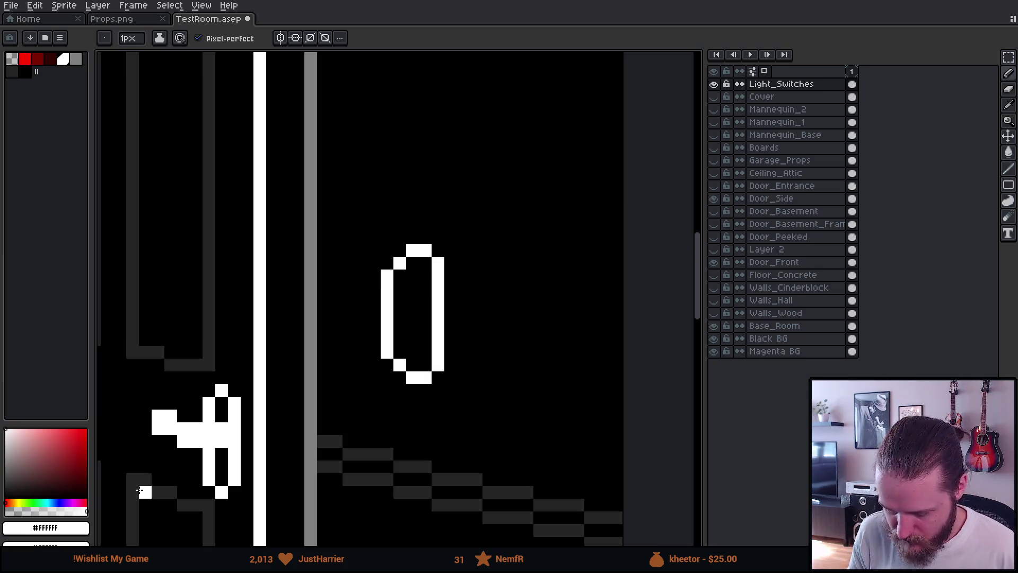
scroll(144, 485, "down", 3)
scroll(146, 485, "up", 2)
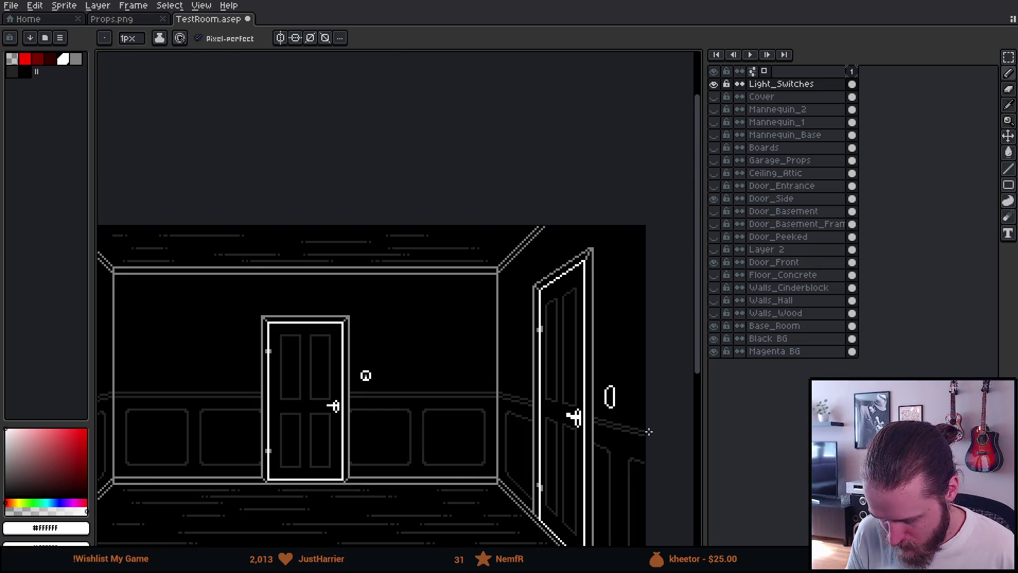
scroll(520, 373, "up", 3)
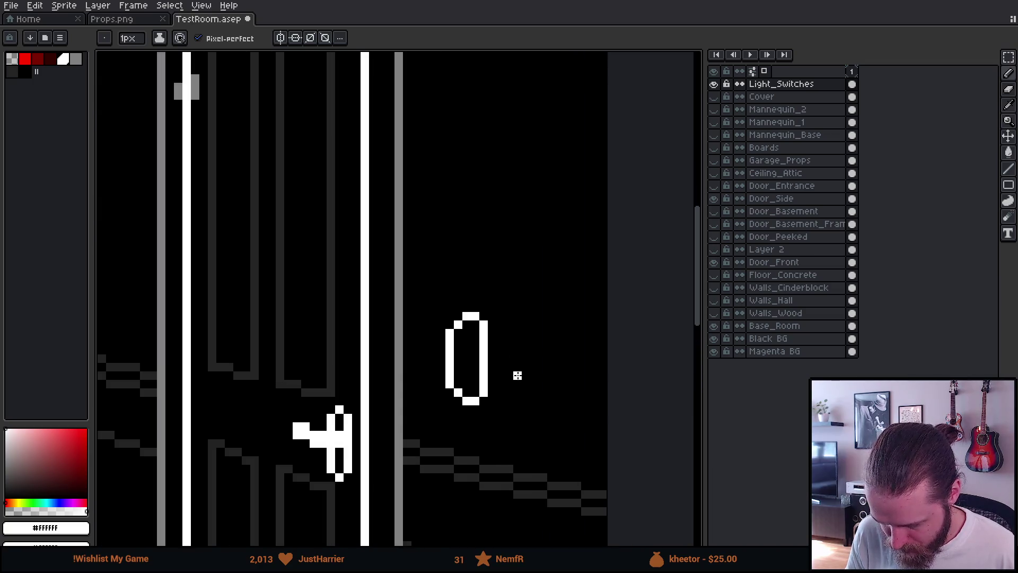
scroll(517, 375, "up", 1)
left_click(462, 287)
mouse_move(465, 290)
left_mouse_down()
mouse_move(466, 393)
mouse_move(450, 287)
left_mouse_up()
- Paint the oval's left edge, undoing a stray pixel and adding its lower-left step
key("e")
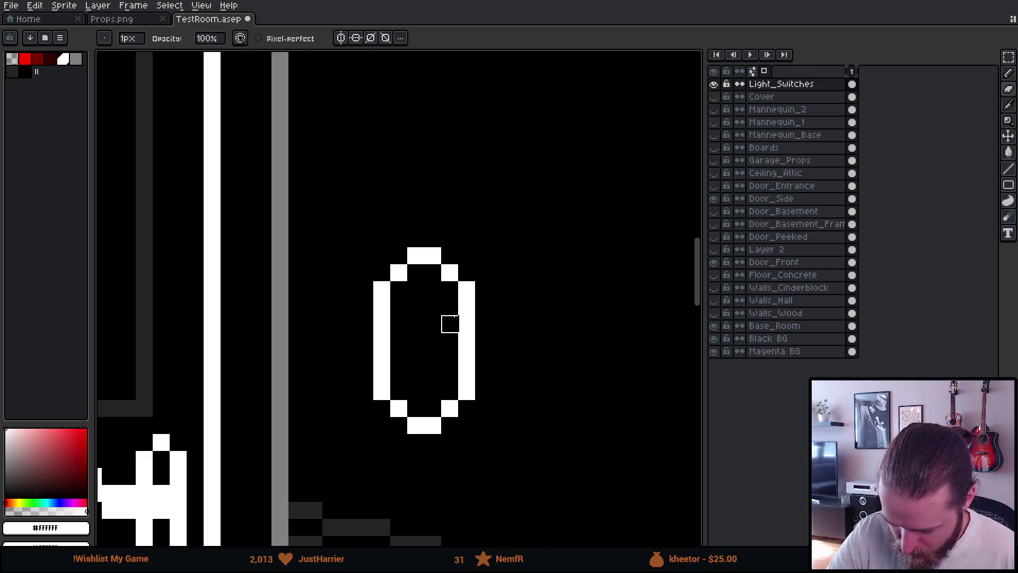
scroll(450, 323, "down", 6)
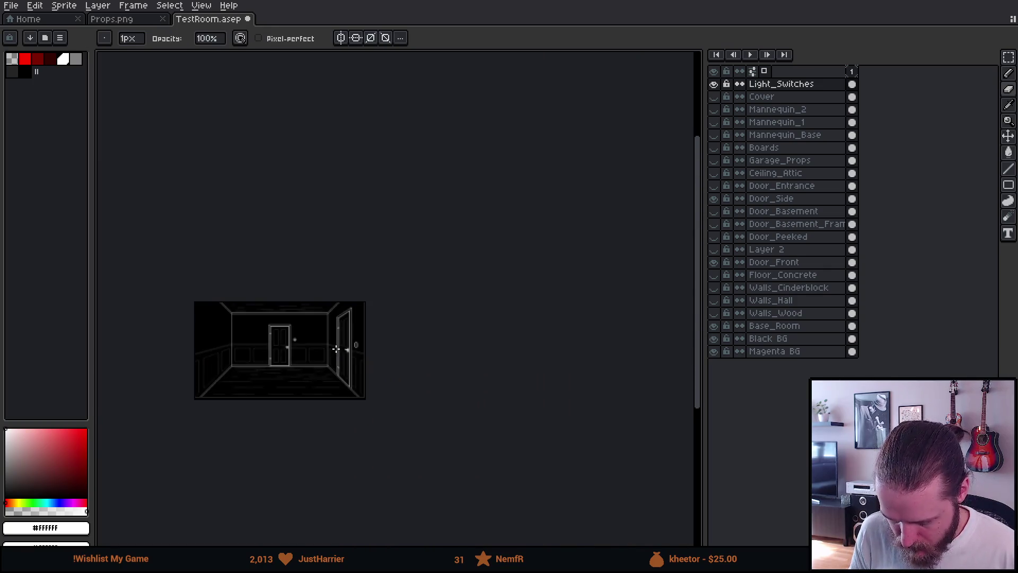
scroll(336, 349, "up", 2)
scroll(375, 354, "up", 4)
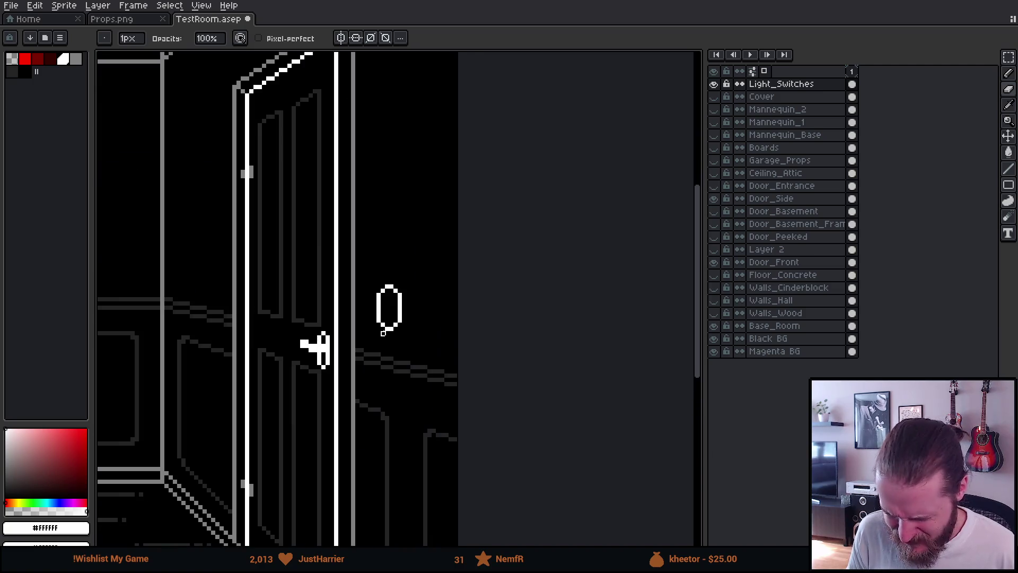
scroll(383, 307, "up", 1)
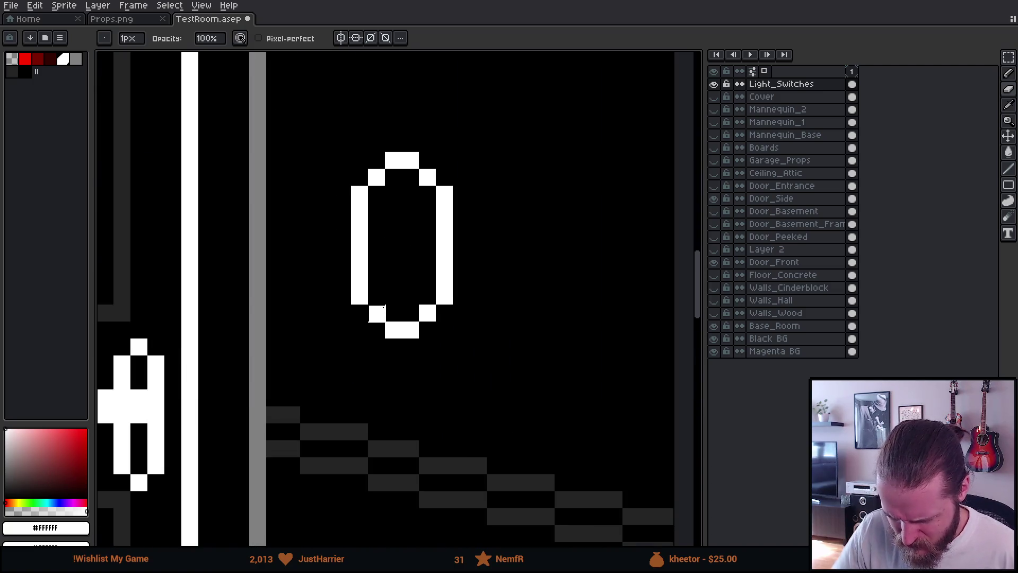
key("b")
left_click_drag(376, 194, 375, 300)
key("ctrl+z")
key("ctrl+z")
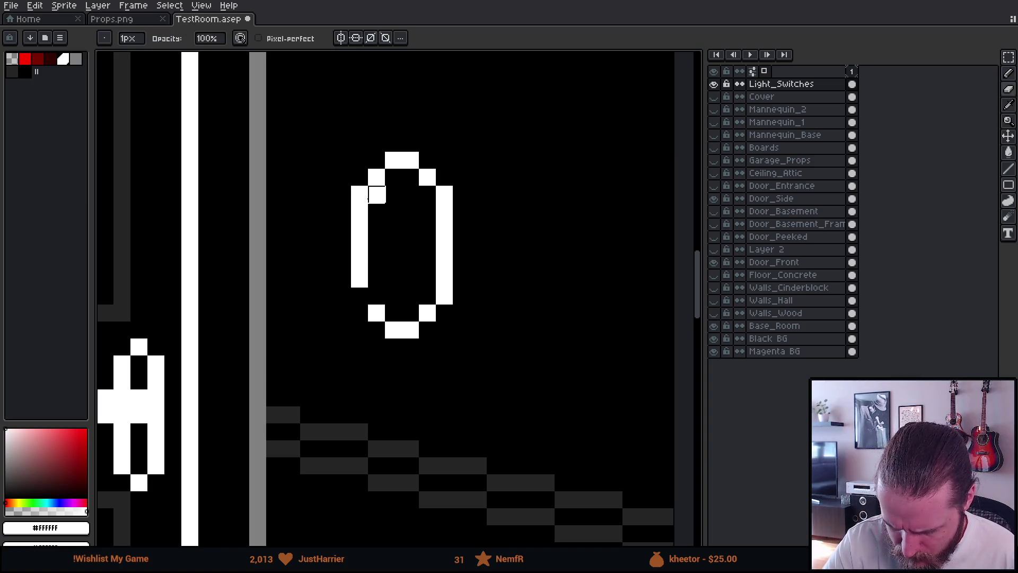
left_click(377, 296)
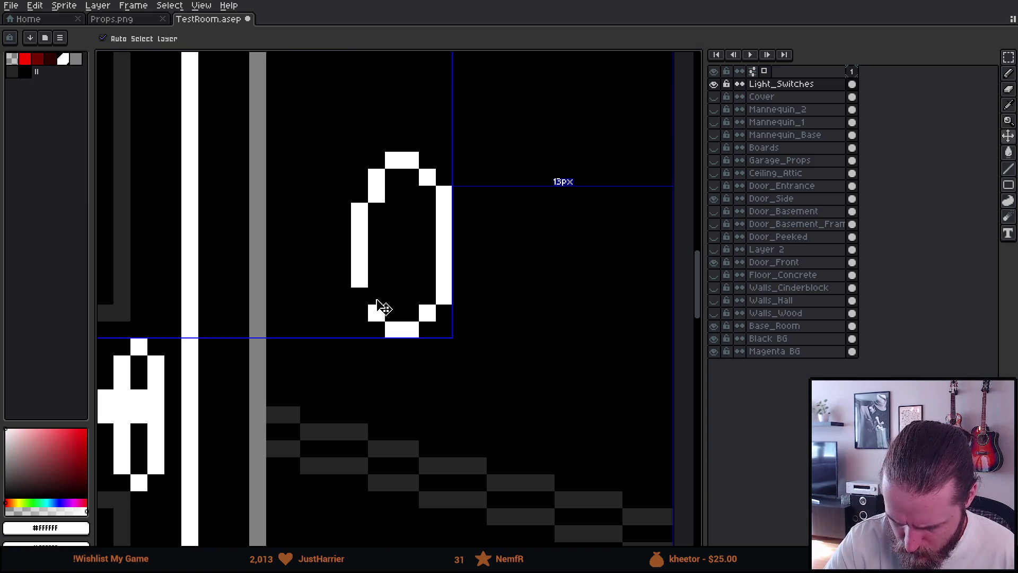
scroll(406, 230, "down", 10)
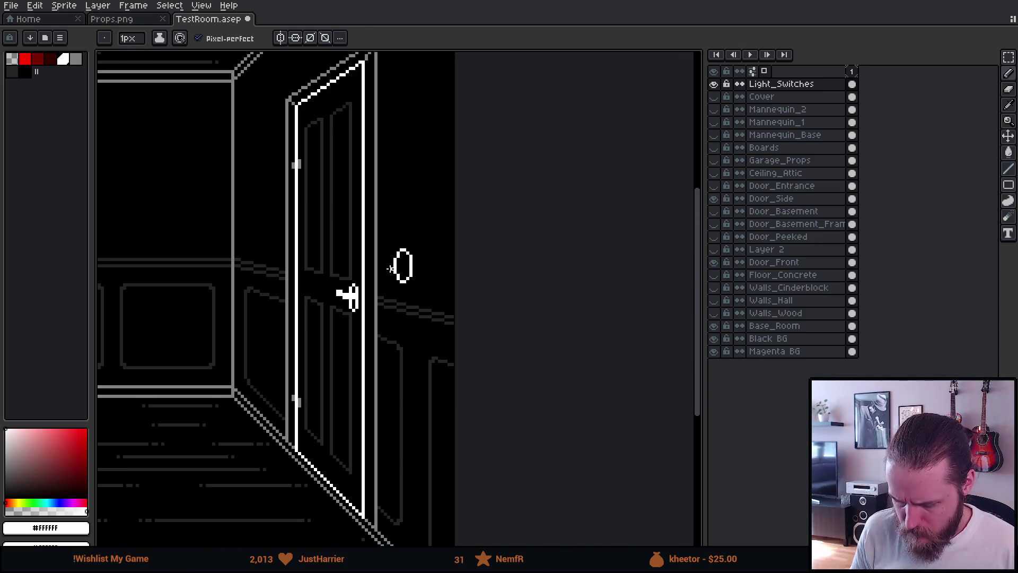
scroll(227, 303, "up", 4)
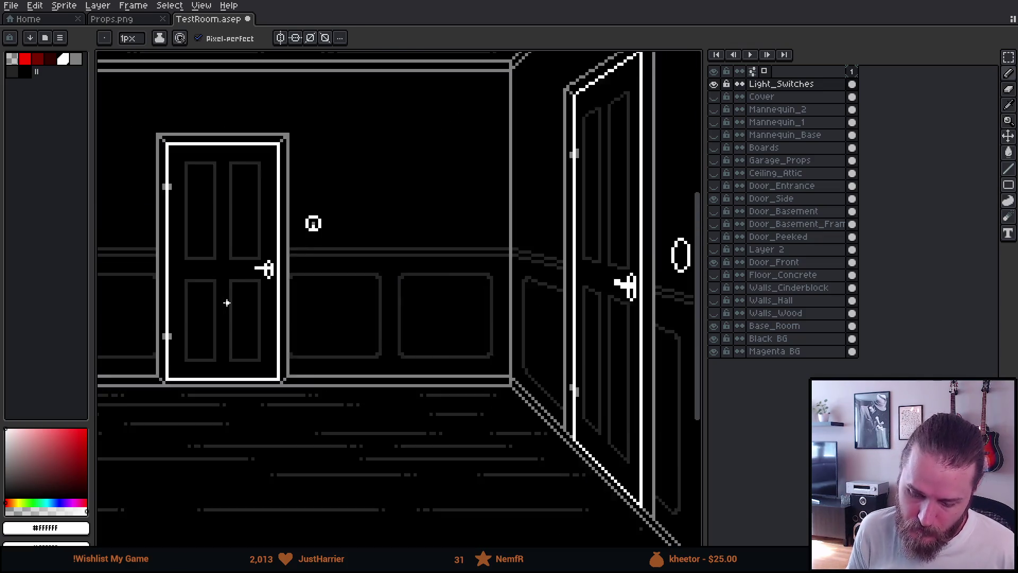
- Reshape the oval's top-left and lower-left corners pixel by pixel
mouse_move(539, 313)
left_mouse_down()
mouse_move(325, 325)
mouse_move(134, 357)
left_mouse_up()
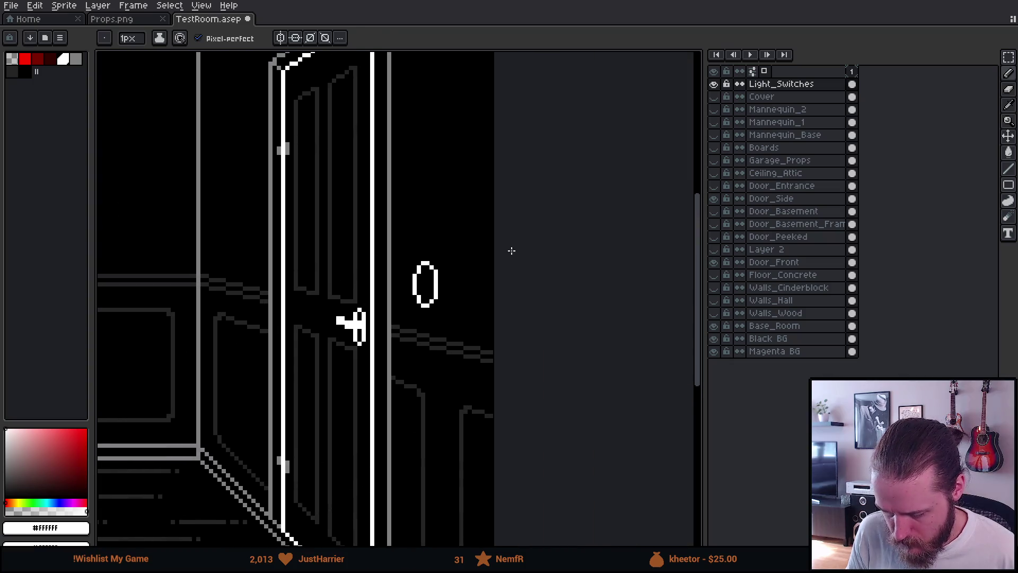
scroll(449, 278, "up", 4)
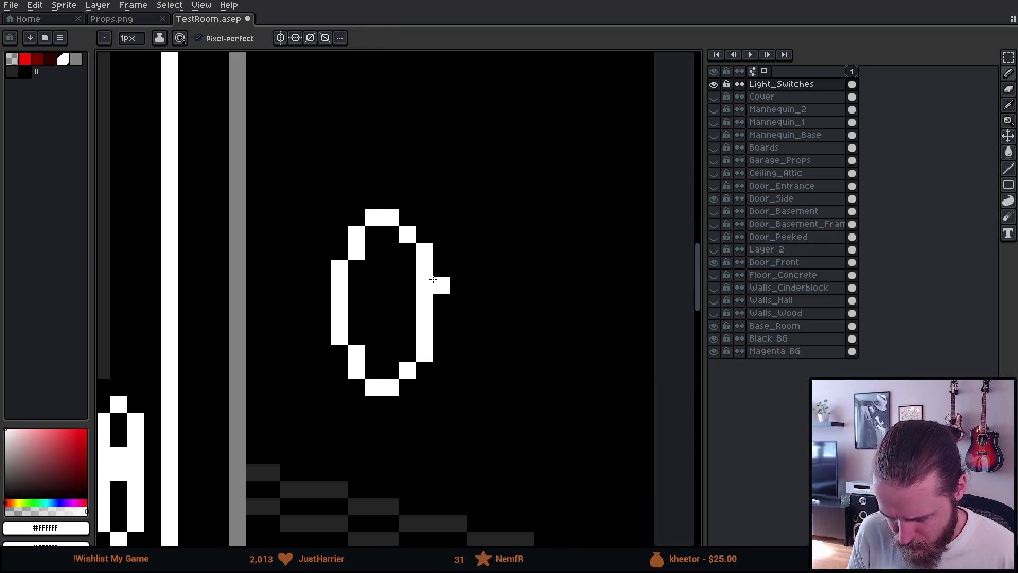
key("e")
left_click(374, 218)
left_click(356, 235)
key("b")
left_click(373, 235)
left_click(373, 370)
key("e")
left_click(356, 370)
left_click(373, 387)
key("b")
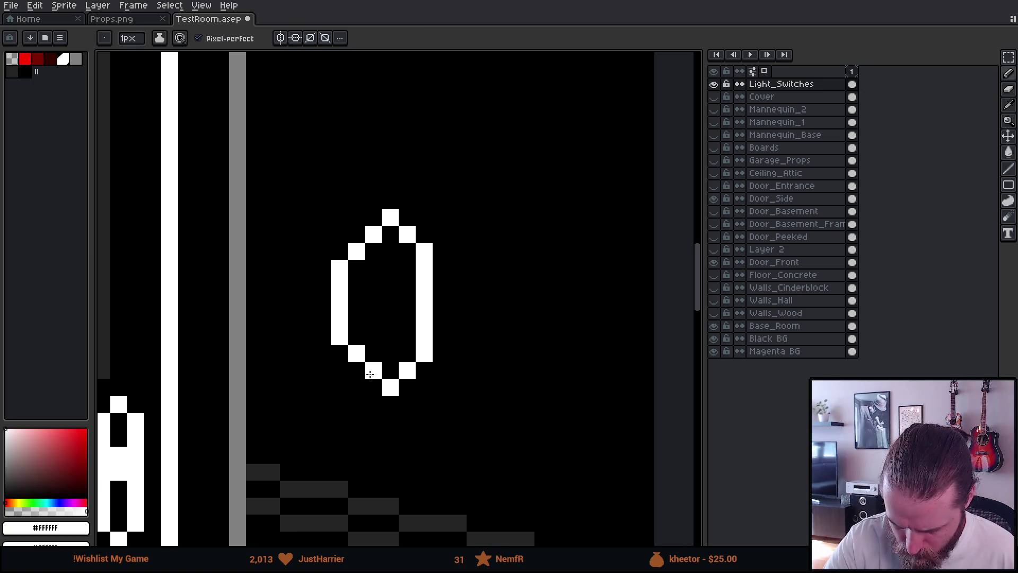
- Redraw the oval's right edge and erase the doubled column just inside it
scroll(448, 432, "down", 10)
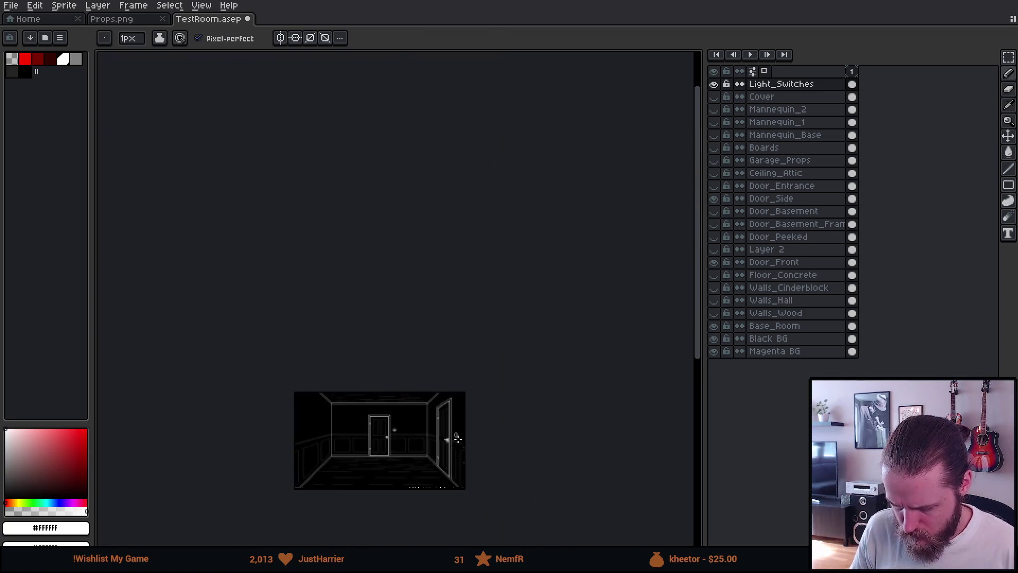
scroll(446, 446, "up", 3)
scroll(447, 450, "up", 2)
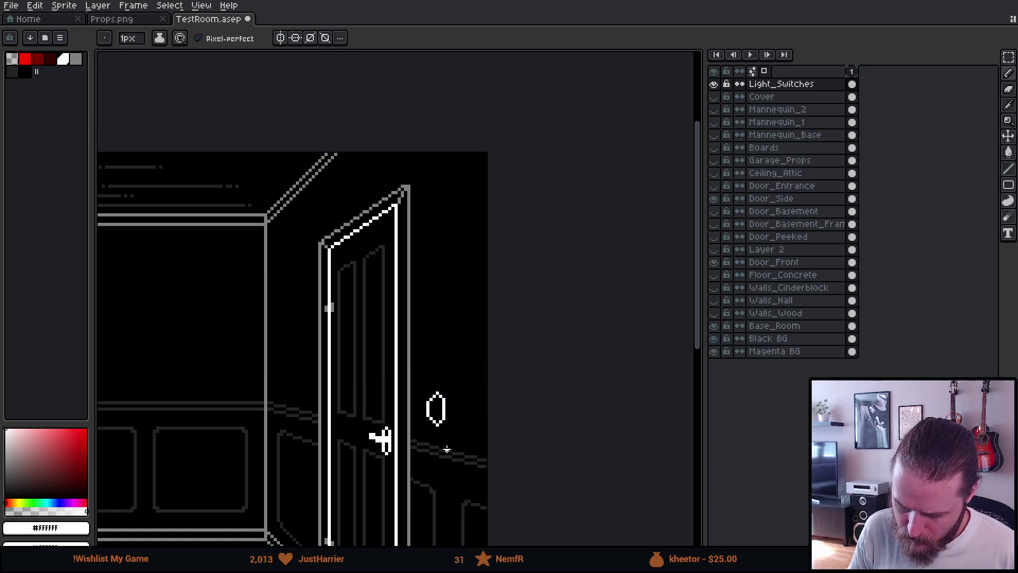
scroll(450, 456, "up", 2)
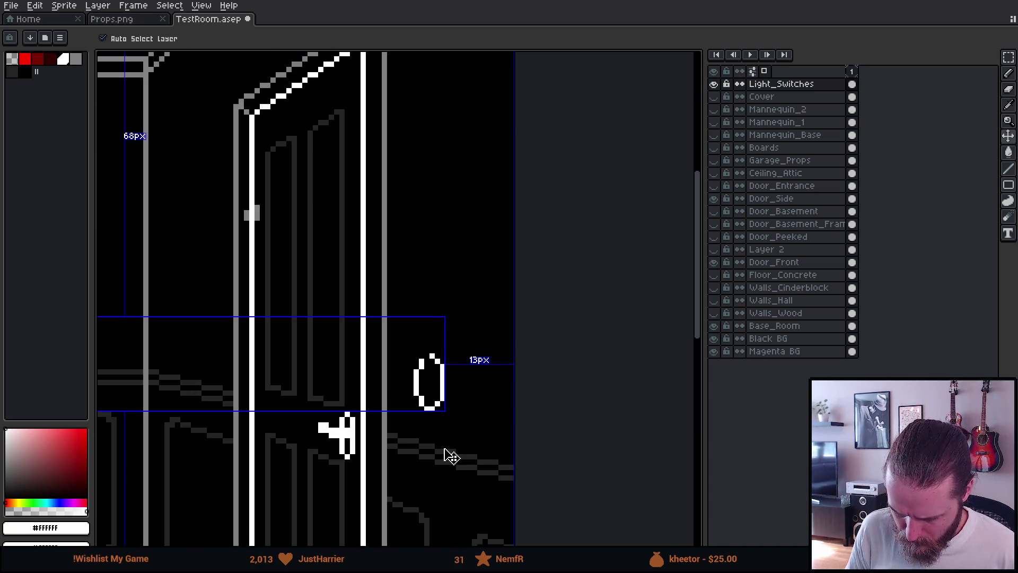
scroll(444, 449, "down", 3)
scroll(444, 449, "up", 3)
scroll(459, 426, "up", 2)
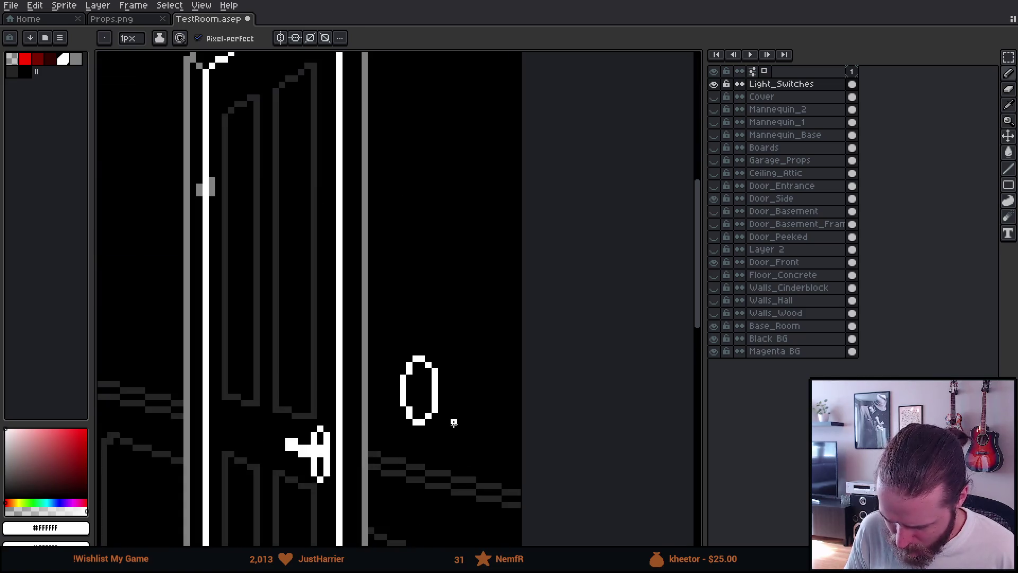
scroll(451, 389, "up", 1)
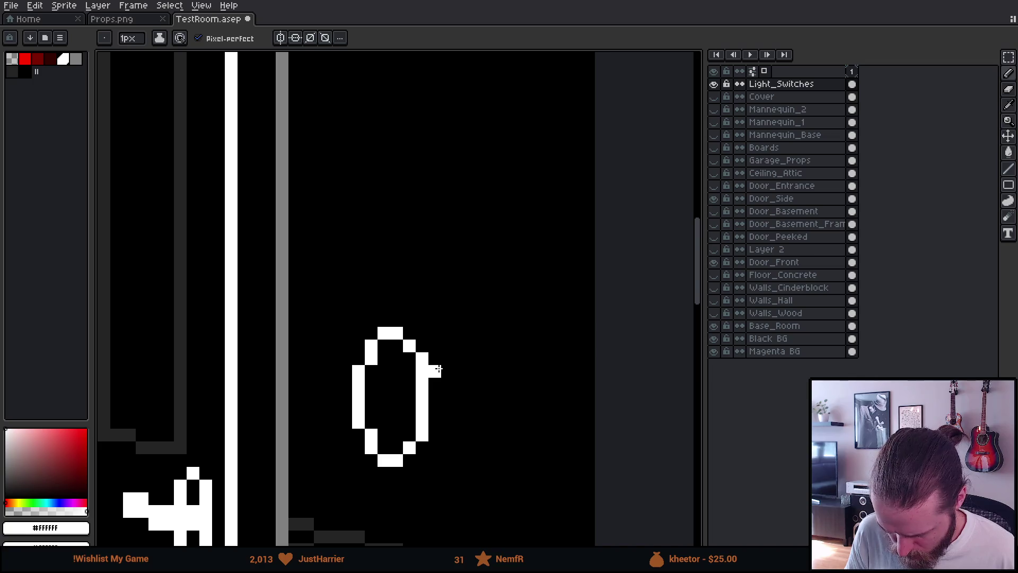
left_click_drag(439, 369, 435, 424)
key("e")
left_click_drag(423, 371, 422, 423)
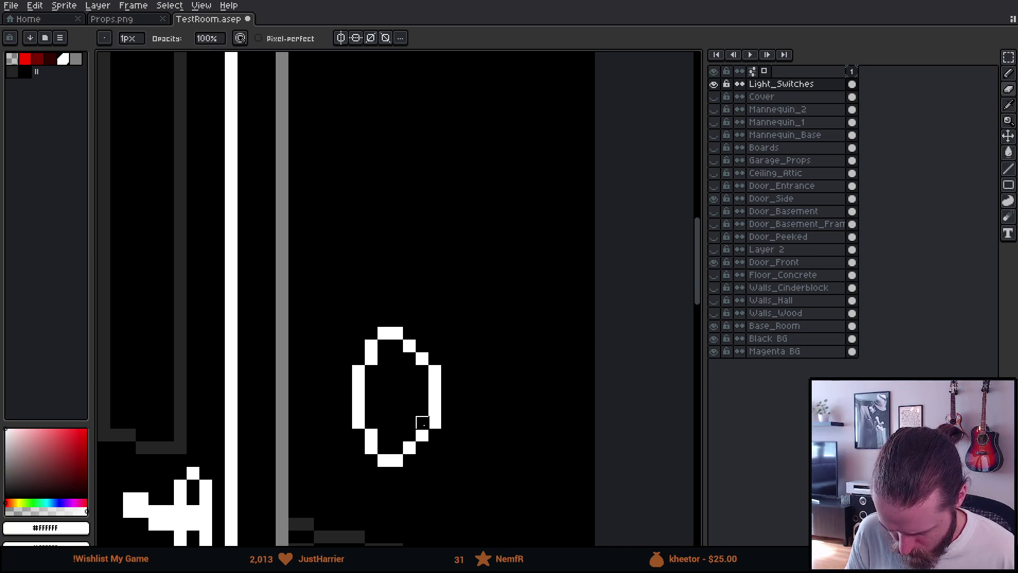
scroll(422, 422, "down", 5)
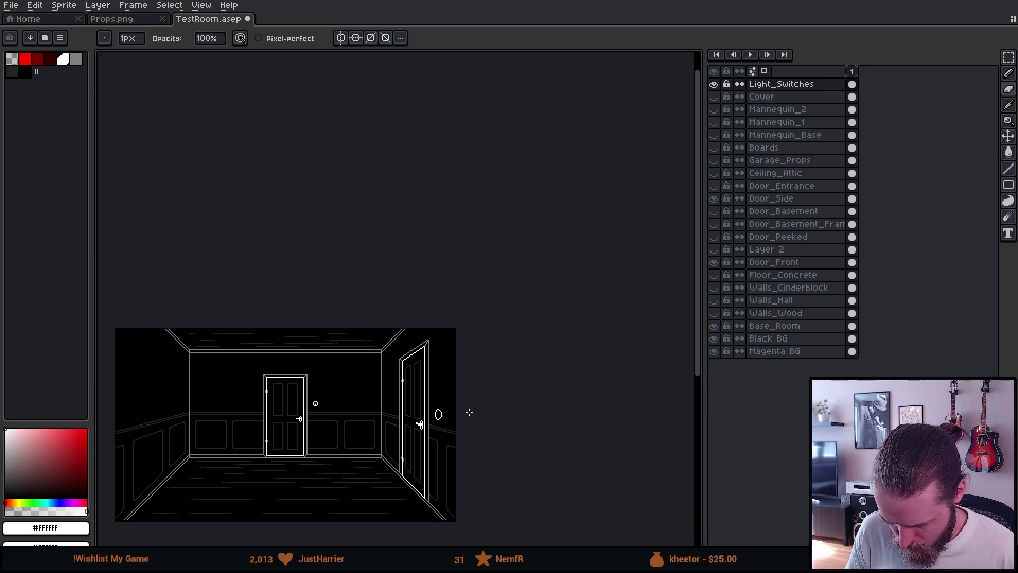
scroll(461, 411, "up", 3)
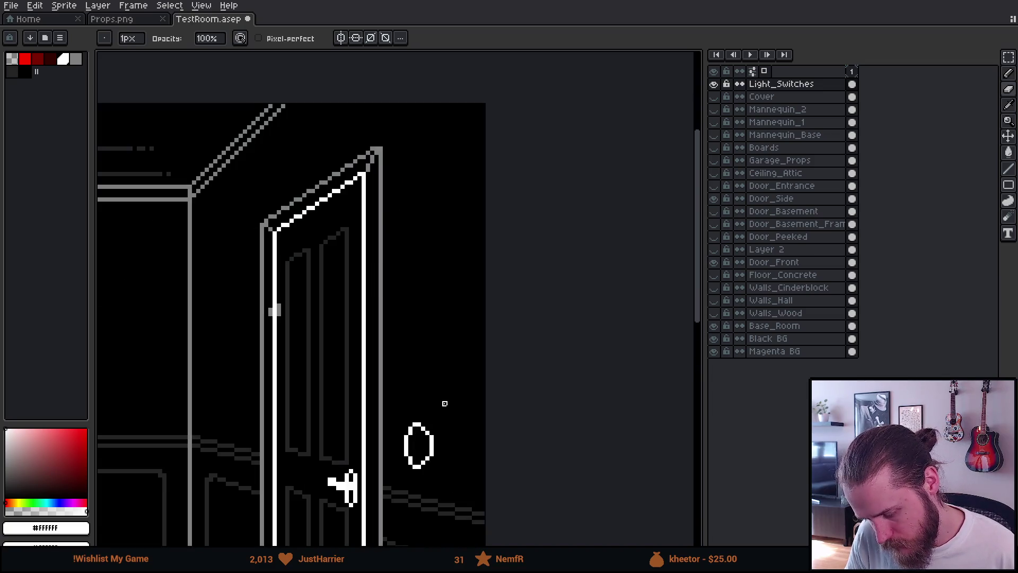
left_click_drag(422, 458, 443, 400)
scroll(448, 391, "up", 2)
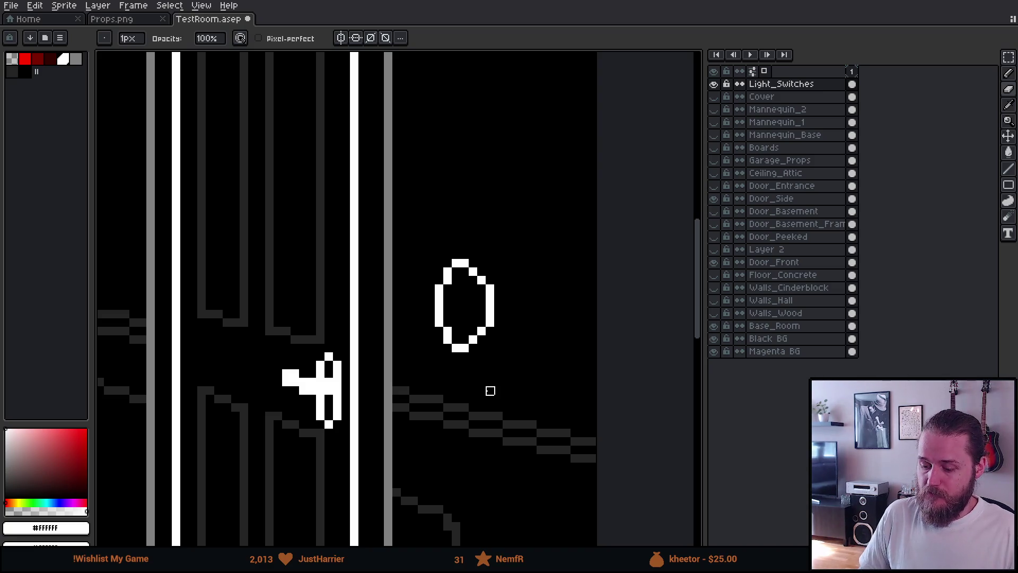
- Nudge the switch oval two pixels left so it sits beside the side door
key("ctrl")
key("ctrl+z")
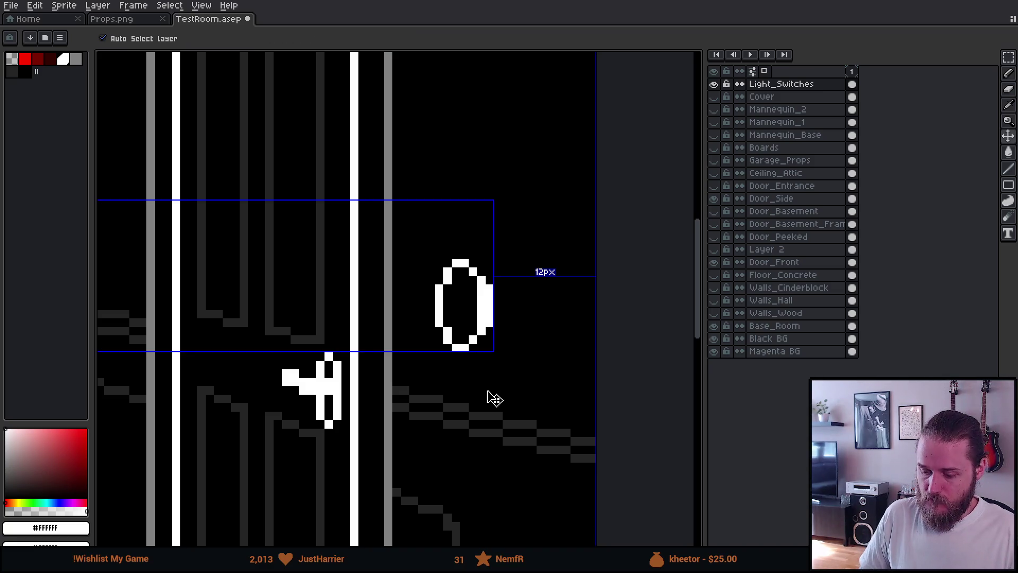
key("ctrl+z")
key("ctrl+z")
key("ctrl+z")
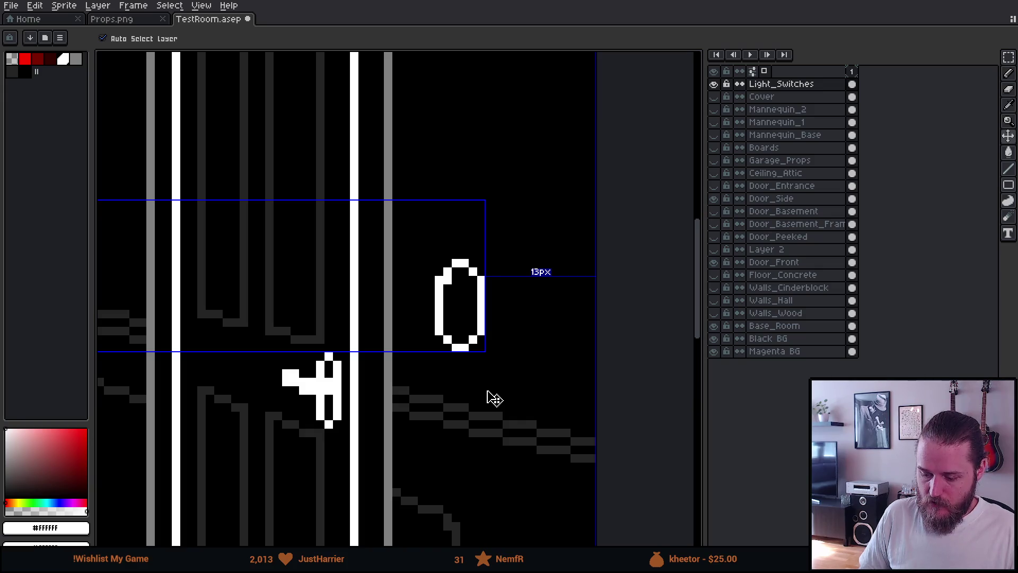
scroll(455, 407, "down", 7)
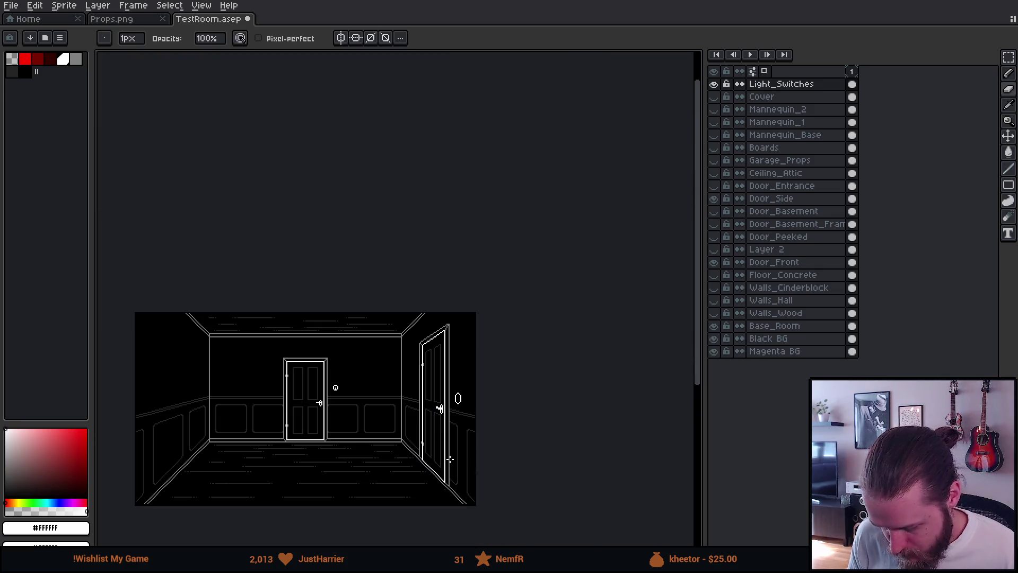
scroll(459, 446, "up", 3)
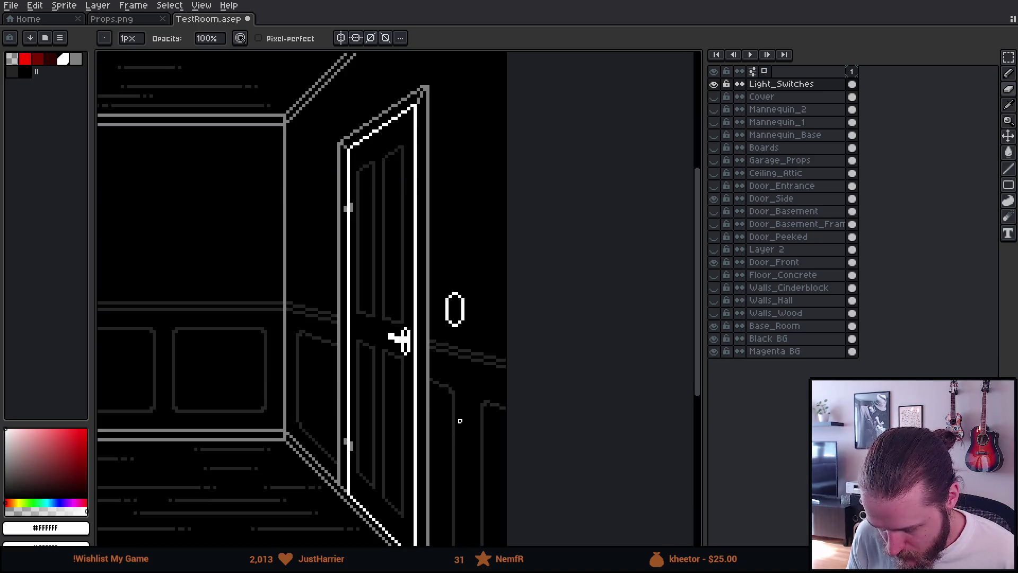
scroll(460, 421, "down", 3)
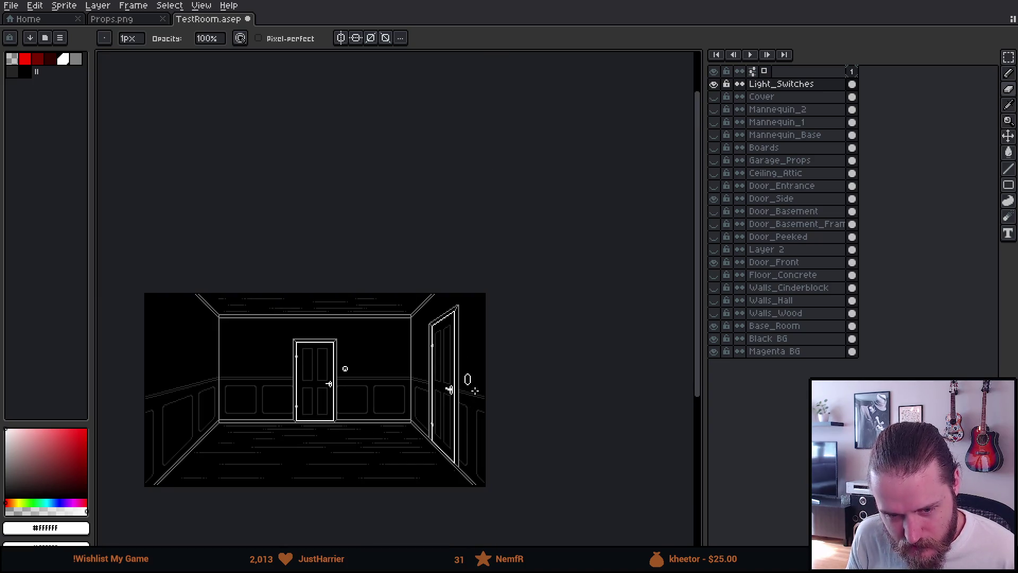
scroll(450, 390, "up", 2)
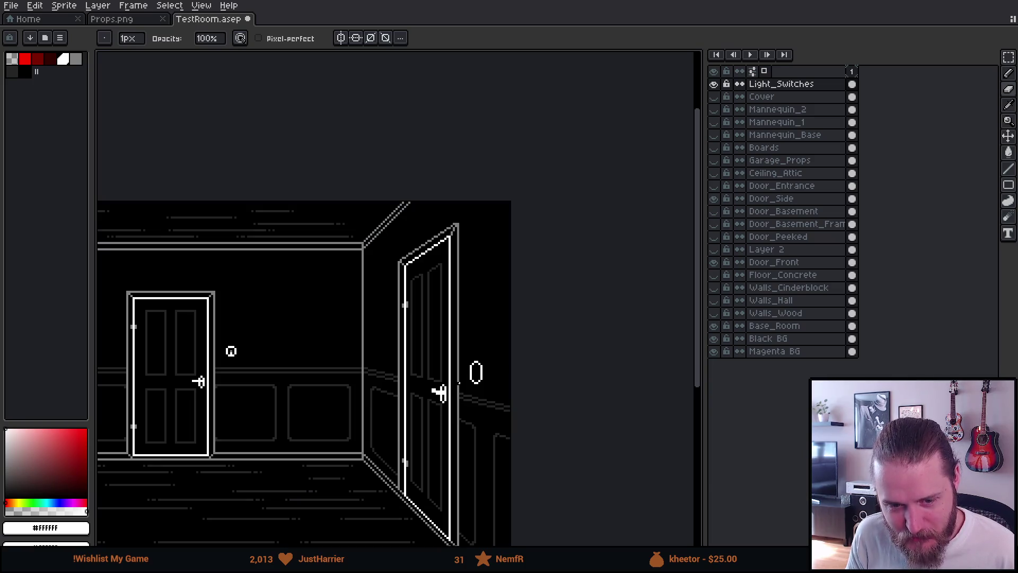
scroll(459, 380, "up", 3)
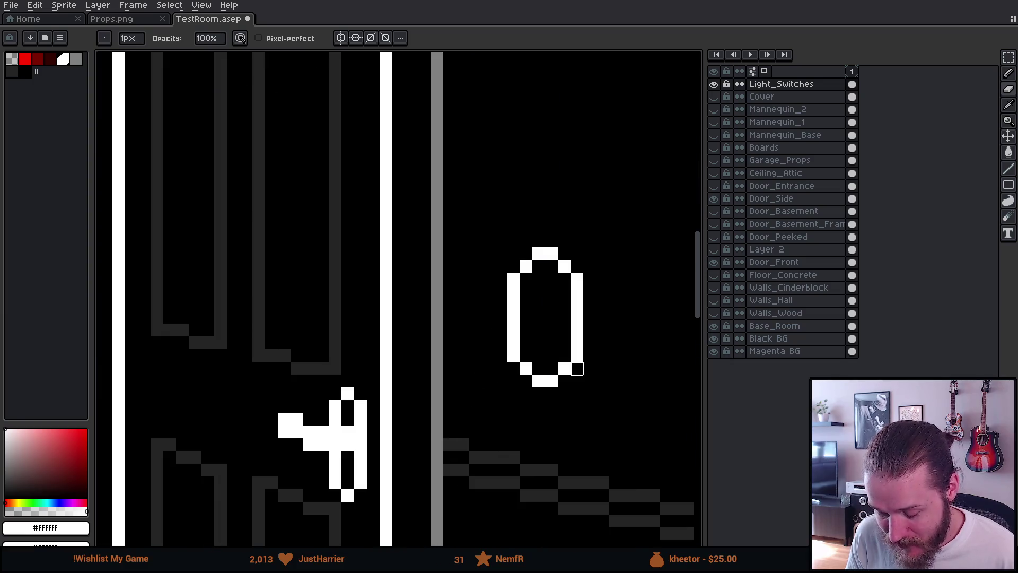
scroll(574, 365, "up", 1)
scroll(355, 377, "up", 2)
key("b")
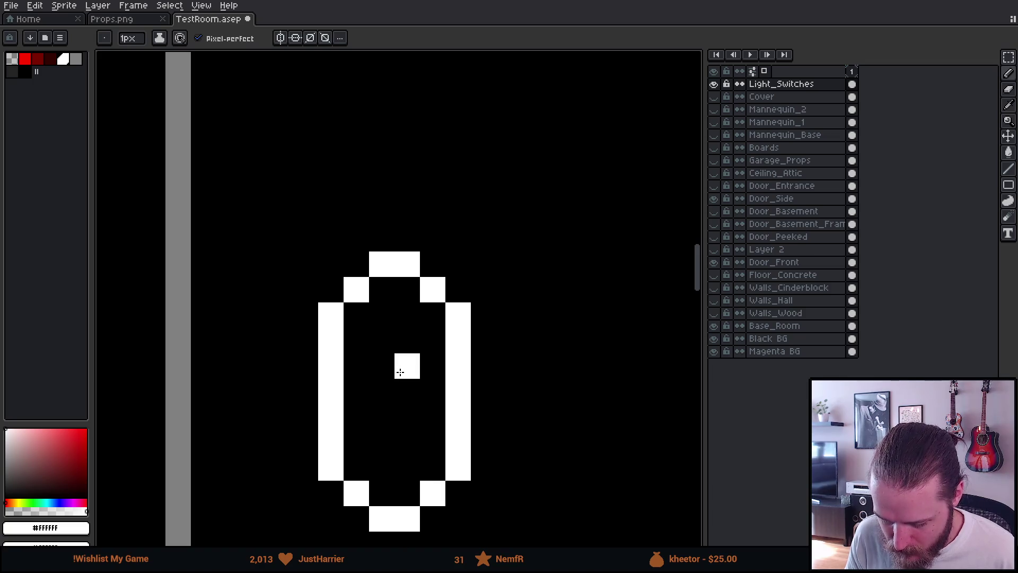
- Draw a vertical toggle line inside the oval, redrawing it once
left_click_drag(400, 373, 401, 421)
scroll(419, 405, "down", 5)
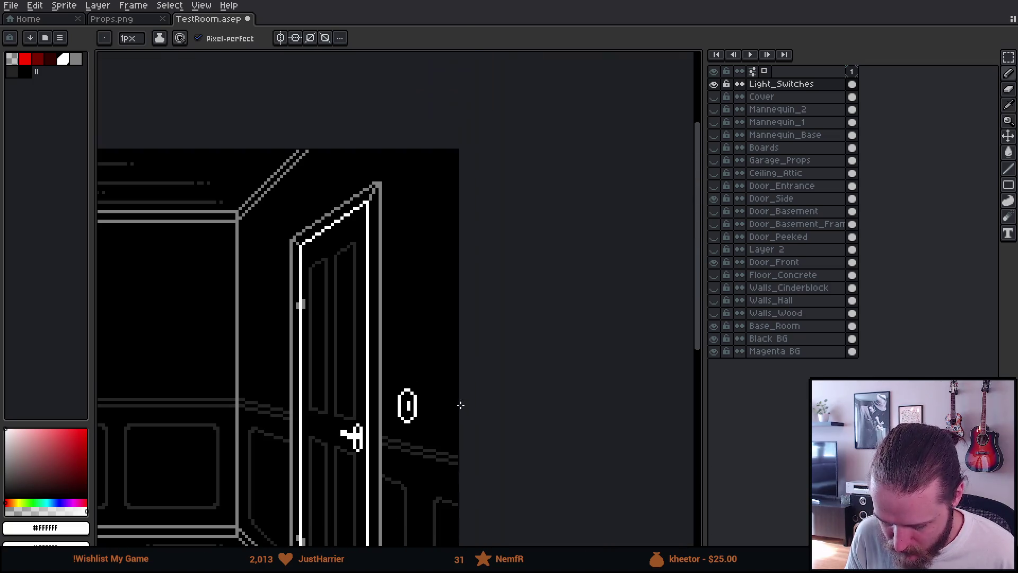
scroll(407, 418, "up", 5)
key("ctrl+z")
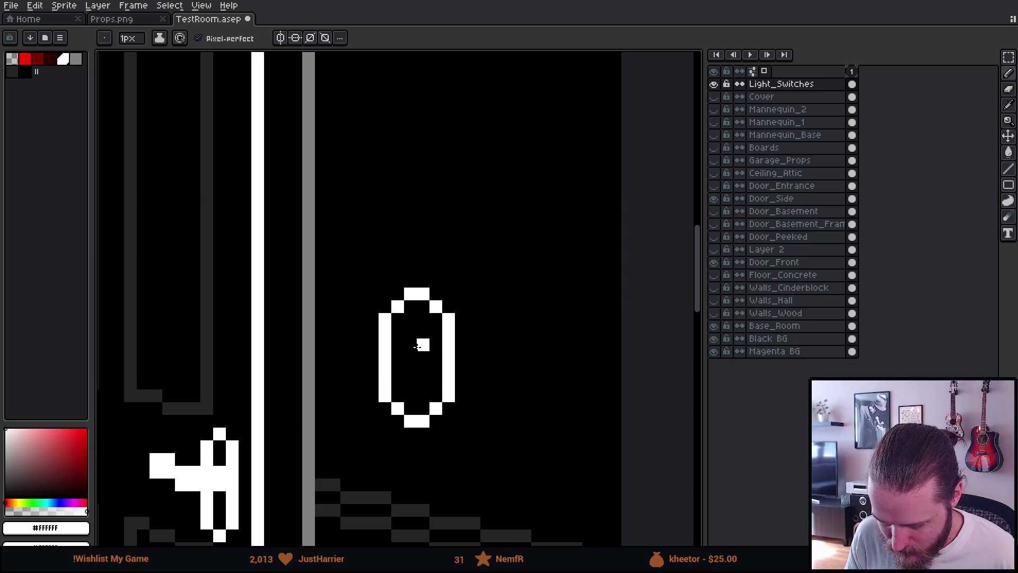
left_click_drag(414, 346, 414, 415)
scroll(413, 415, "down", 5)
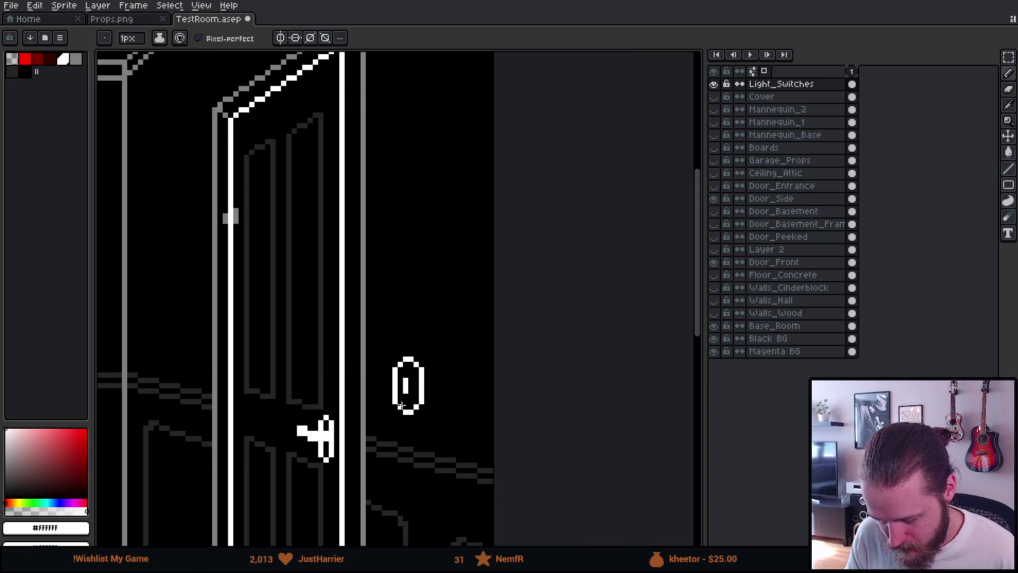
scroll(340, 420, "down", 2)
scroll(346, 417, "up", 3)
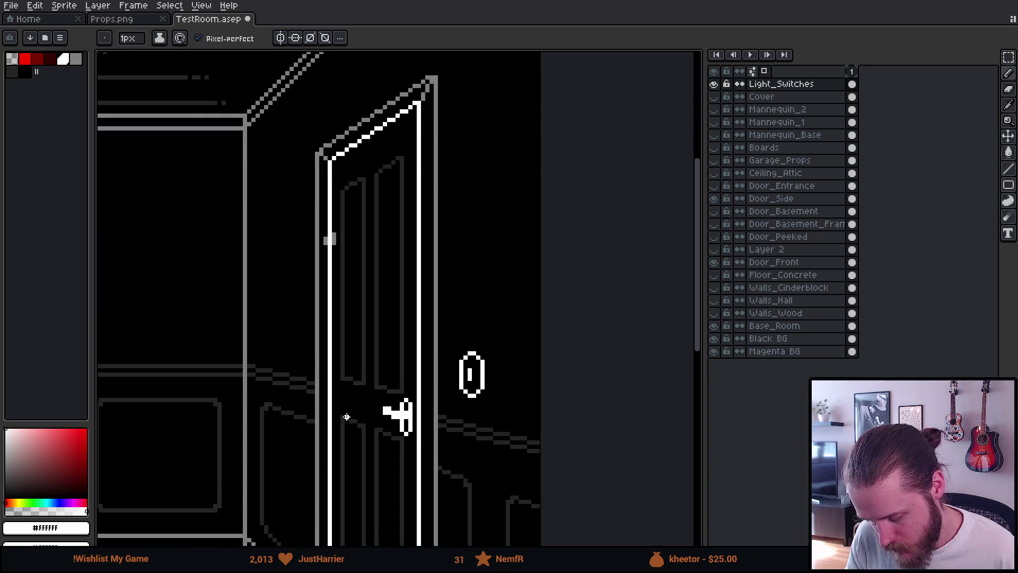
scroll(460, 387, "up", 3)
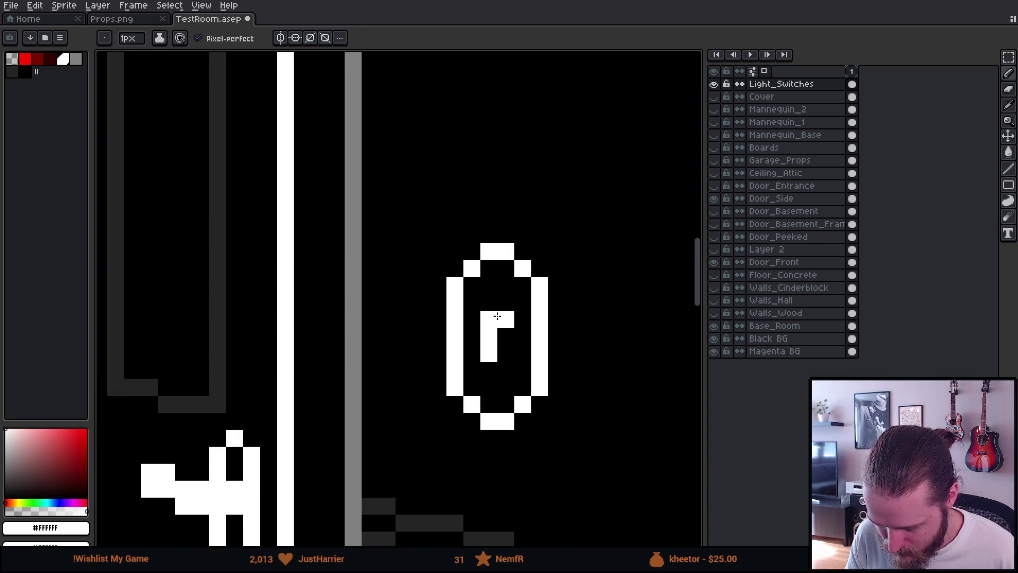
scroll(490, 318, "up", 2)
- Refine the toggle with white pixels, erasing and repainting stray ones inside the switch
left_click(453, 327)
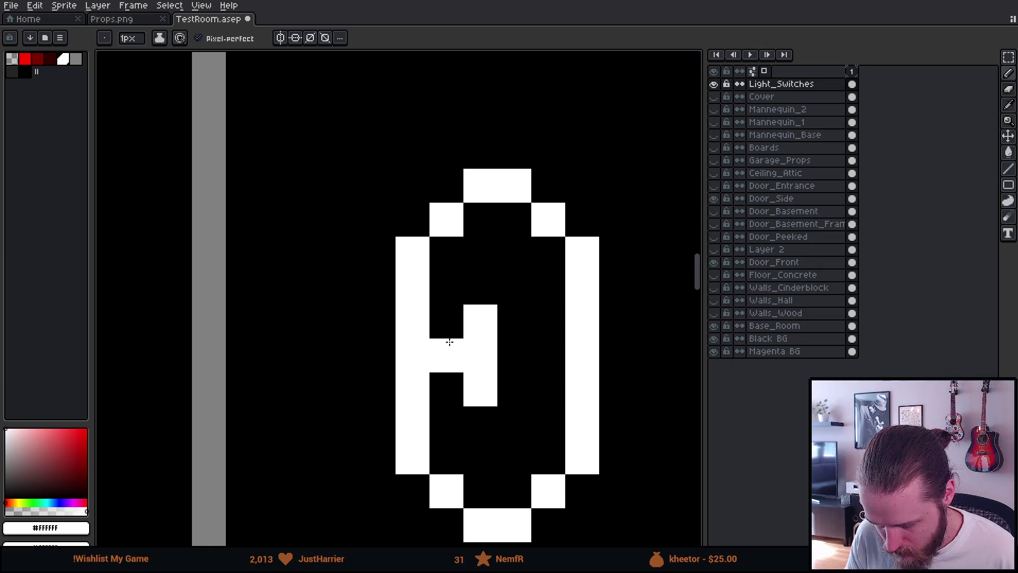
left_click(443, 322)
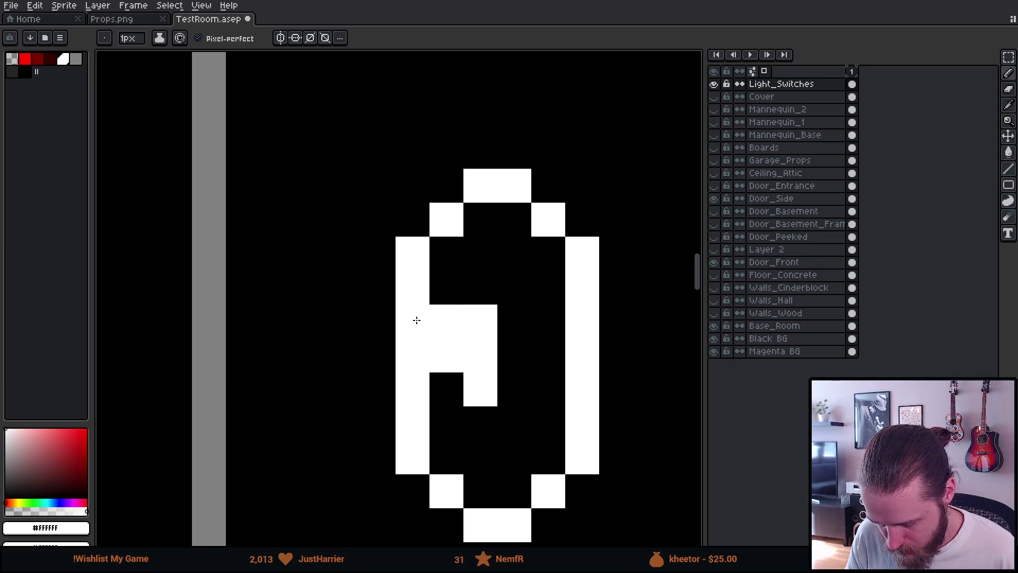
scroll(417, 320, "down", 3)
key("ctrl+z")
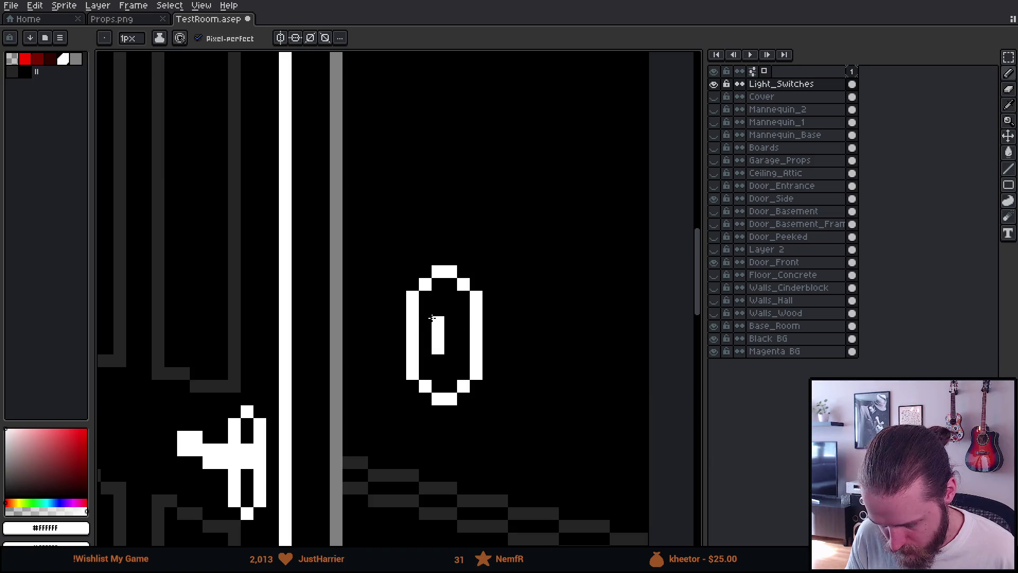
scroll(460, 344, "down", 4)
scroll(460, 344, "up", 4)
key("ctrl+z")
left_click(344, 251)
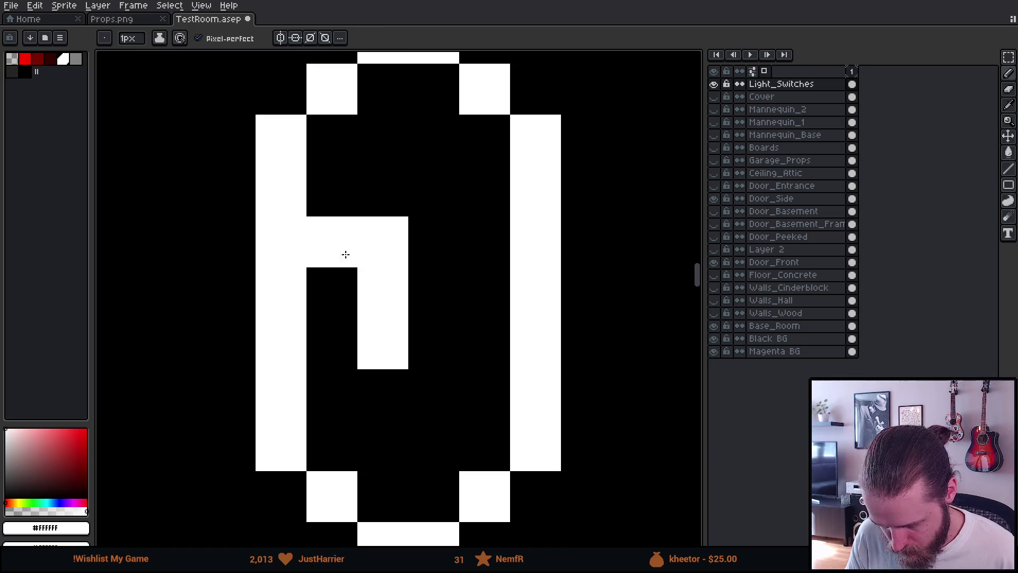
key("e")
left_click(381, 343)
scroll(442, 457, "down", 4)
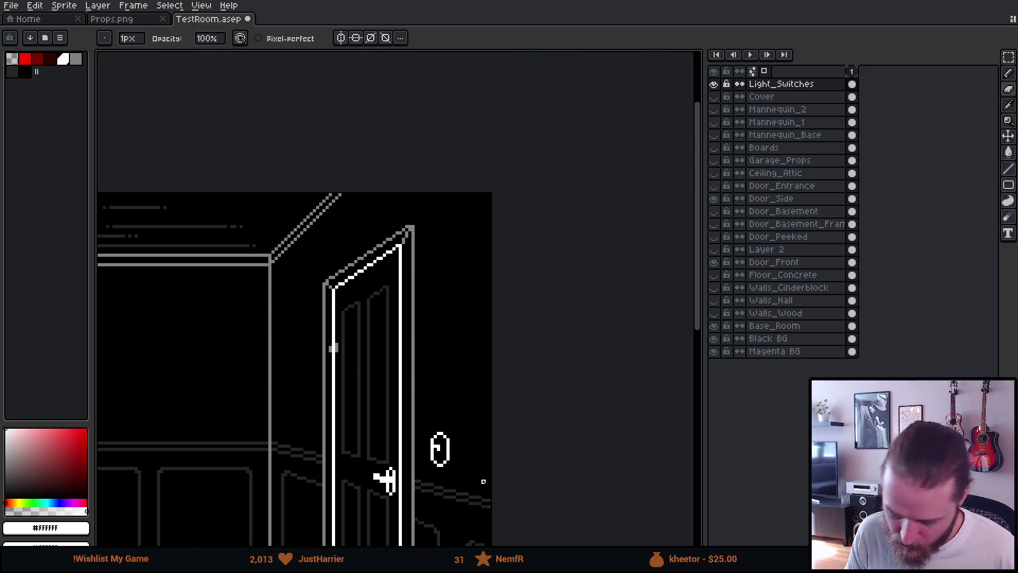
scroll(448, 462, "up", 4)
left_click(416, 446)
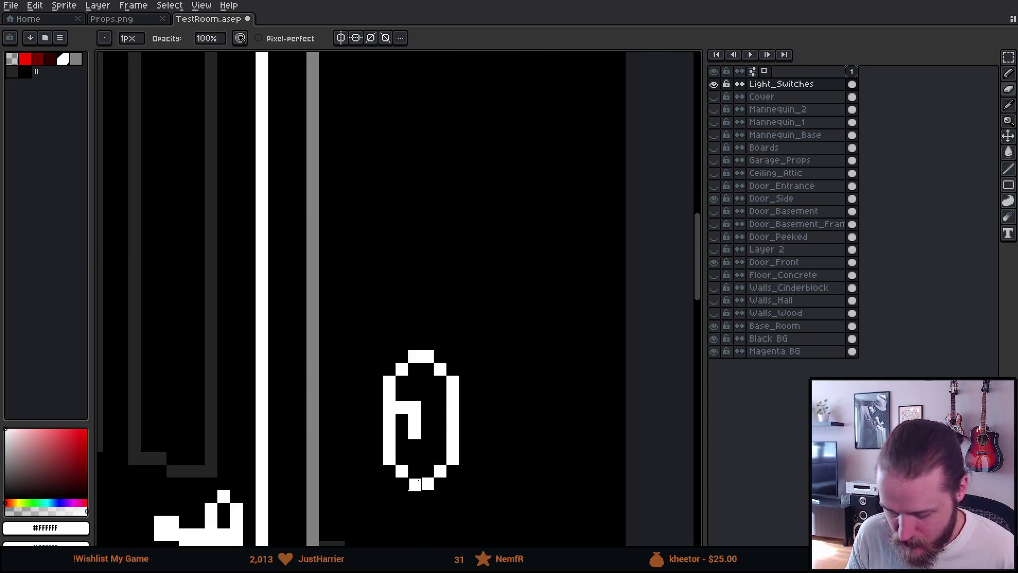
scroll(424, 466, "down", 4)
scroll(419, 467, "up", 4)
key("b")
left_click(405, 414)
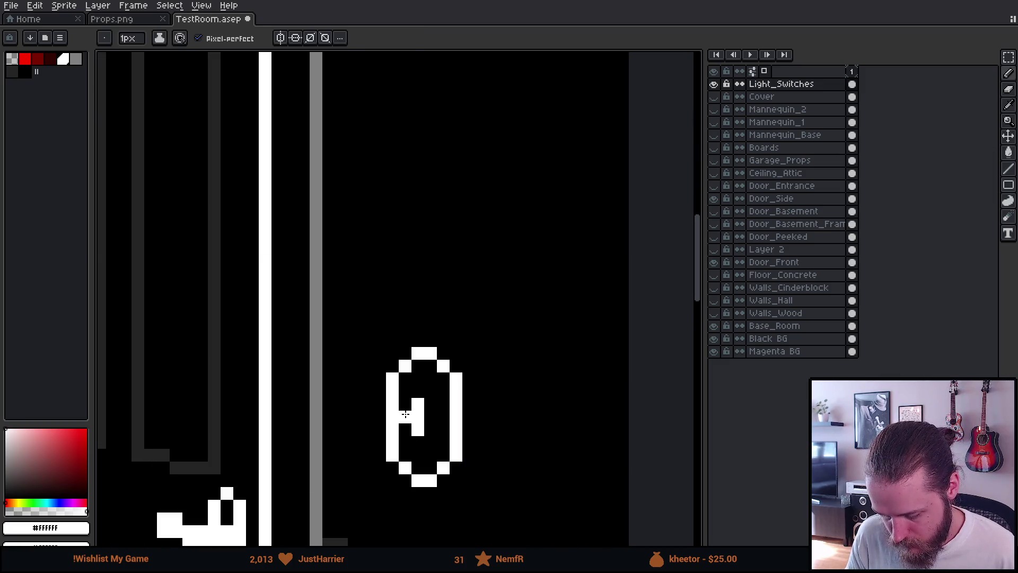
scroll(406, 415, "up", 2)
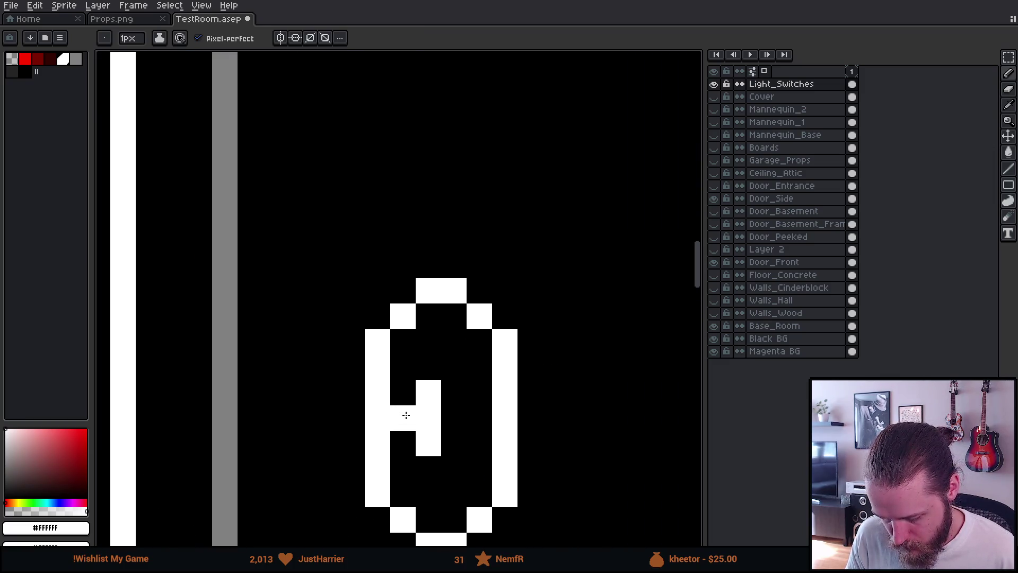
left_click(406, 416)
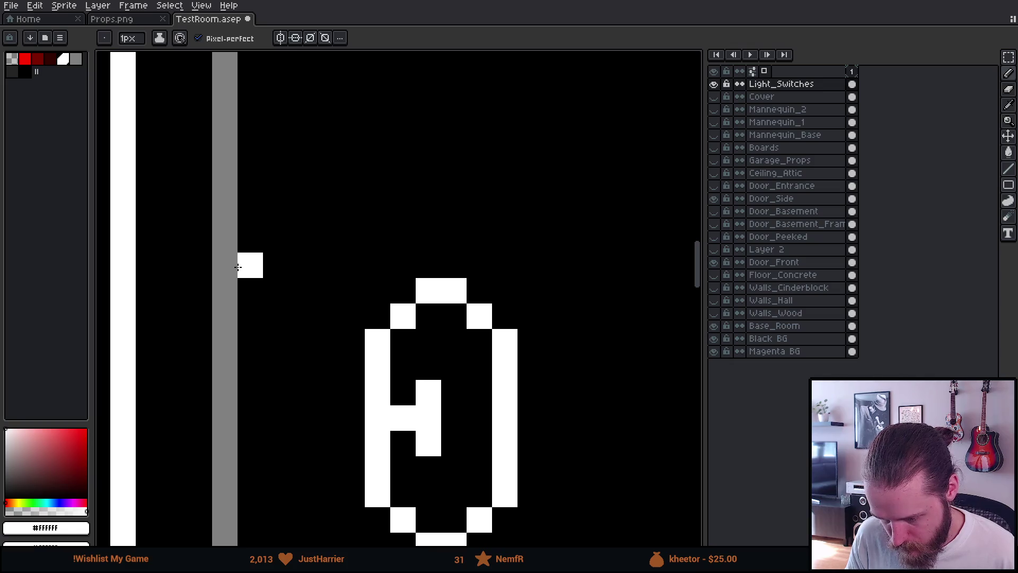
- Try a grey shading pixel and a white pixel beside the switch, then undo them
left_click(76, 58)
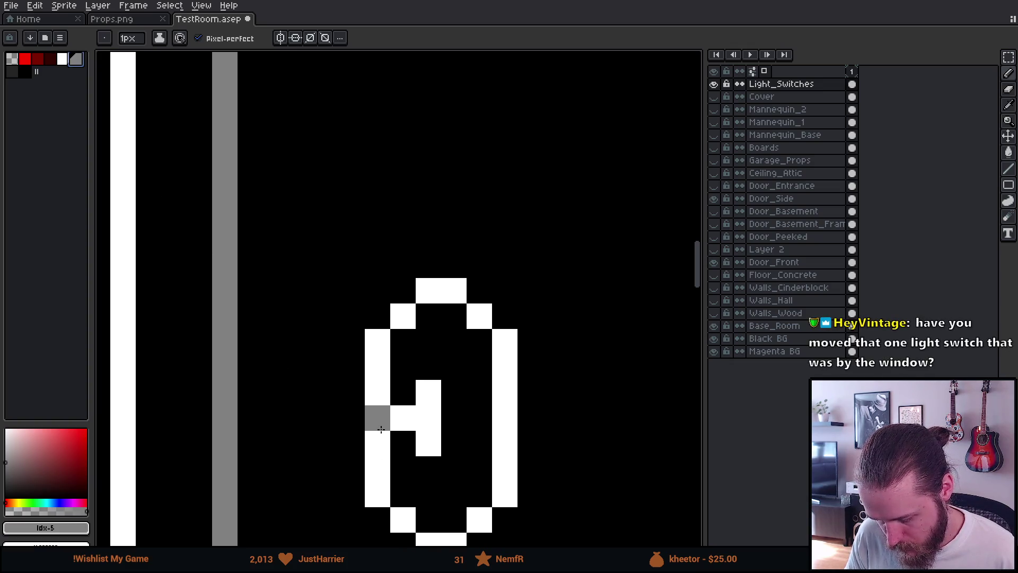
left_click(378, 392)
left_click(377, 367, "alt")
left_click(352, 367)
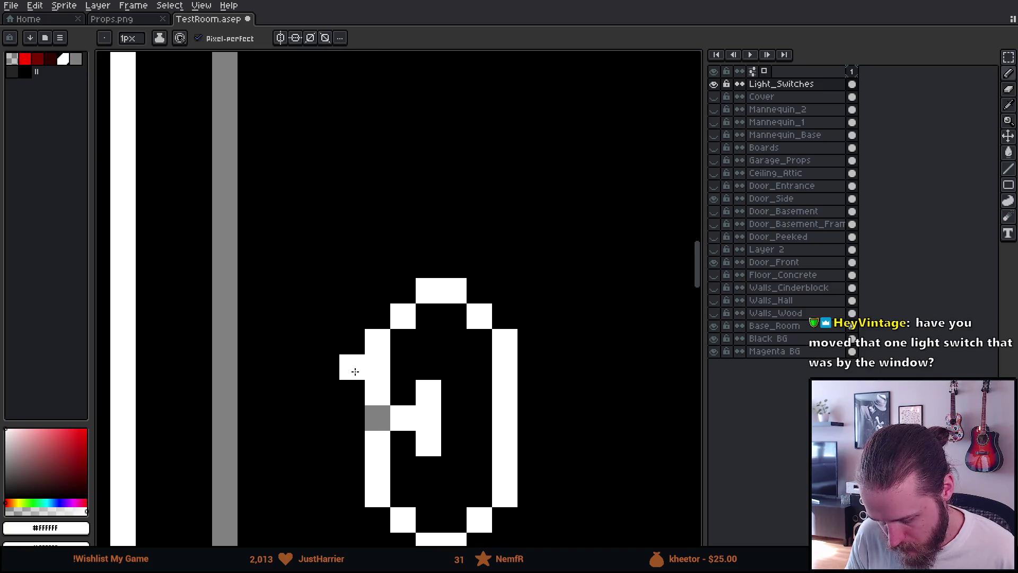
scroll(352, 418, "down", 2)
scroll(351, 410, "down", 3)
scroll(368, 391, "up", 4)
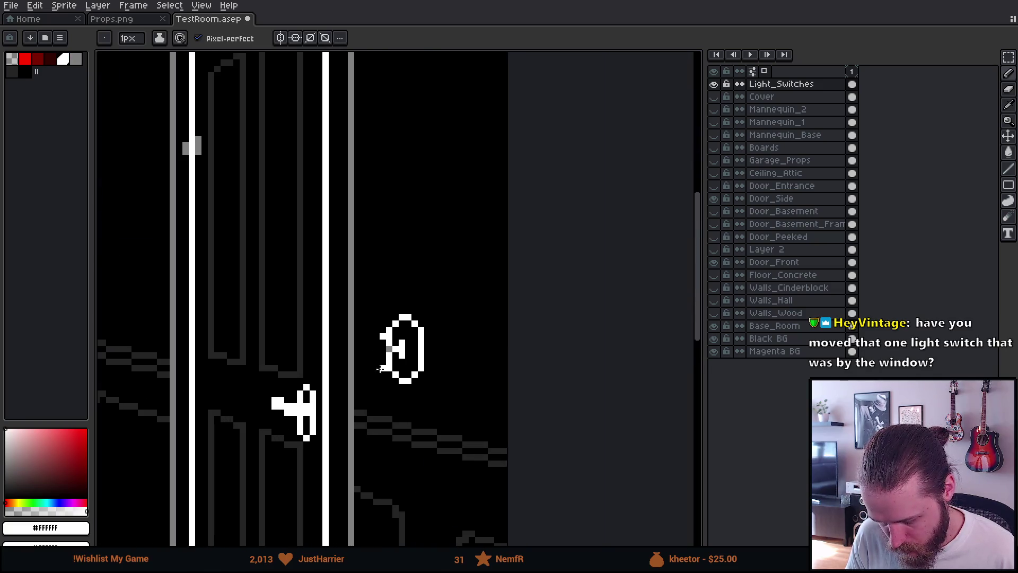
key("ctrl+z")
key("ctrl+z")
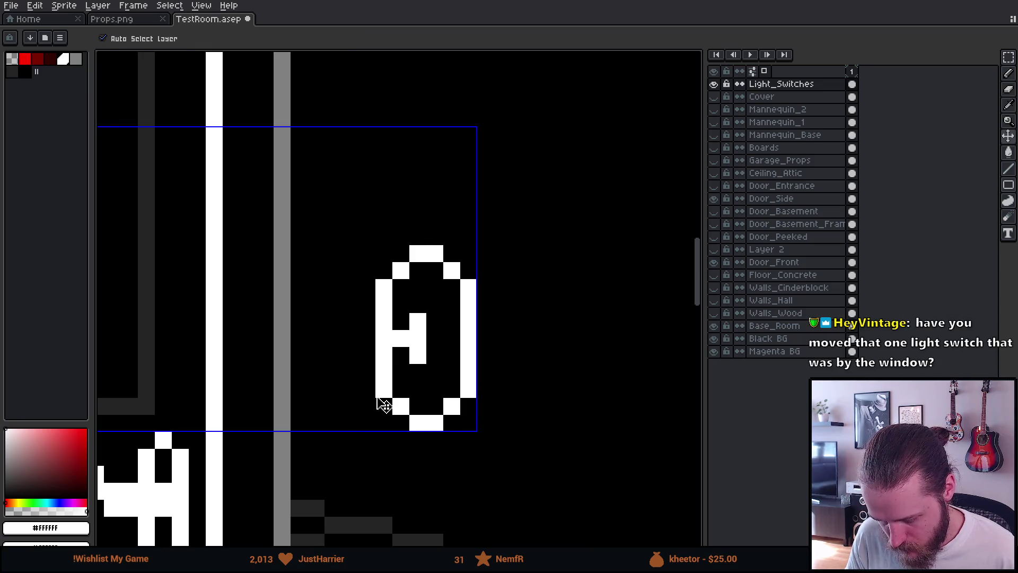
scroll(416, 324, "up", 2)
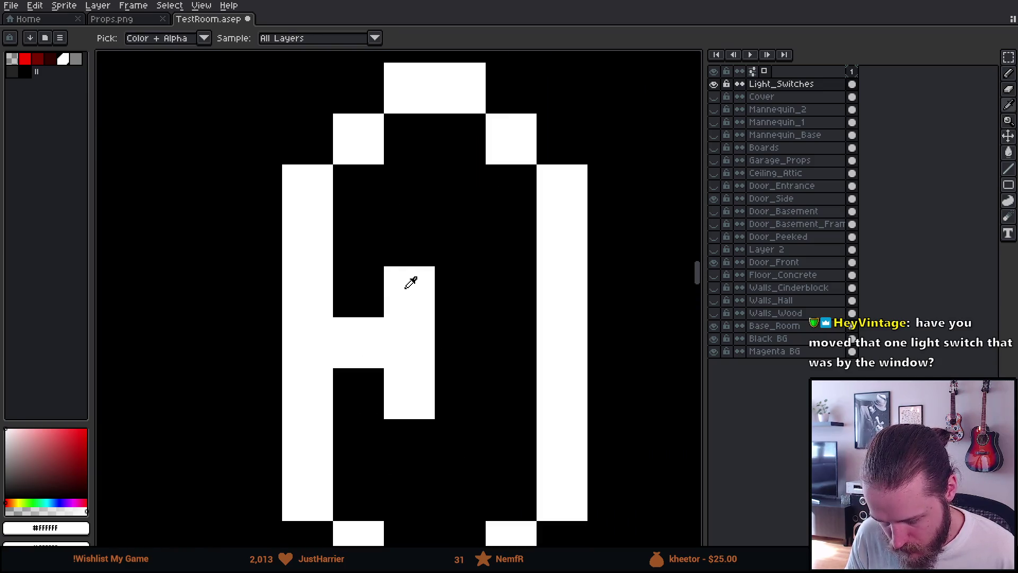
- Touch up the toggle with white and black pixels picked from the canvas
left_click(360, 287)
left_click(355, 377, "alt")
left_click(358, 342)
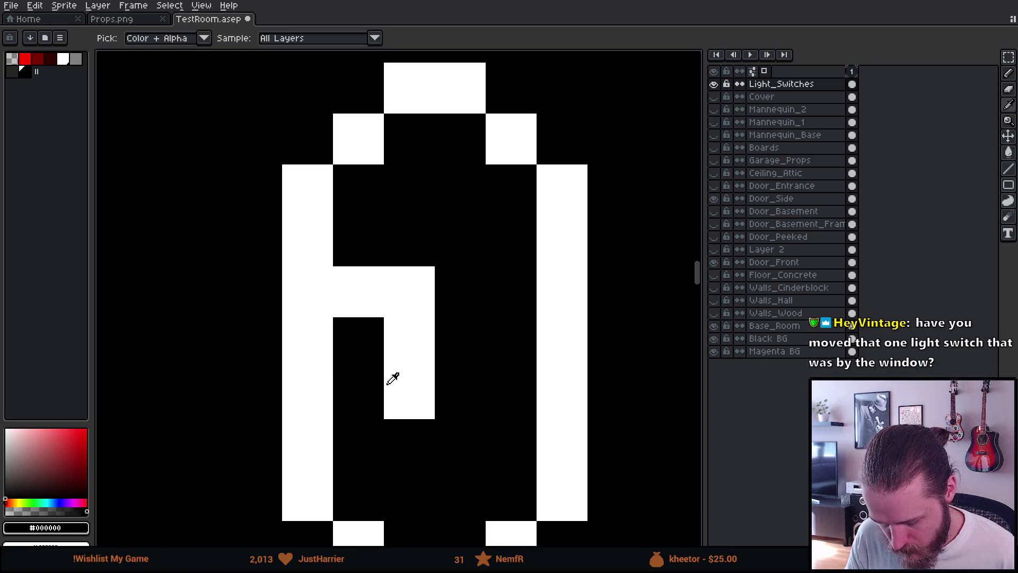
left_click(382, 365, "alt")
left_click(374, 390)
left_click(277, 295)
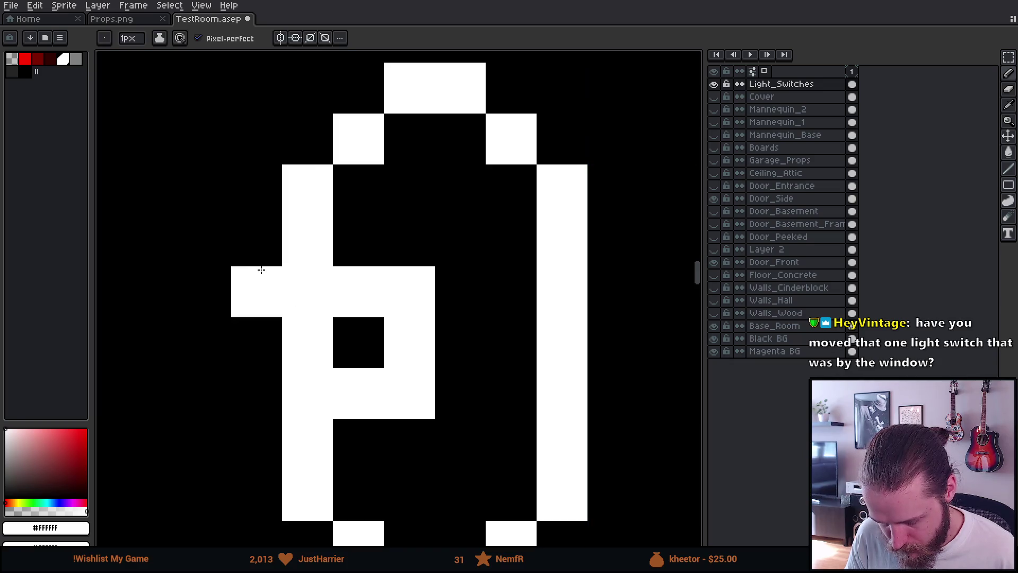
key("ctrl+z")
left_click(261, 261)
left_click(354, 325, "alt")
left_click(310, 292)
left_click(307, 334, "alt")
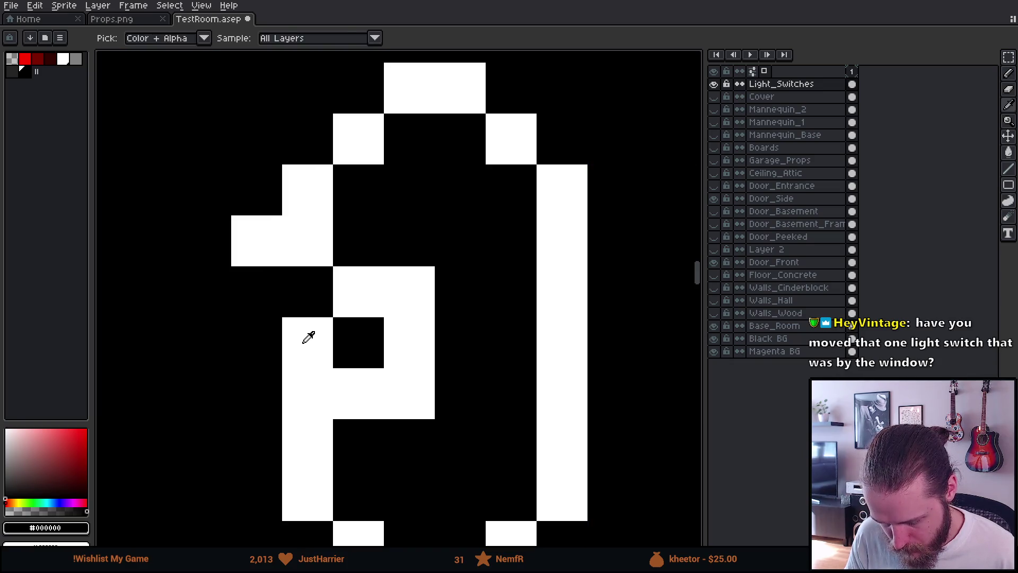
left_click(259, 294)
scroll(347, 366, "down", 5)
scroll(311, 339, "down", 2)
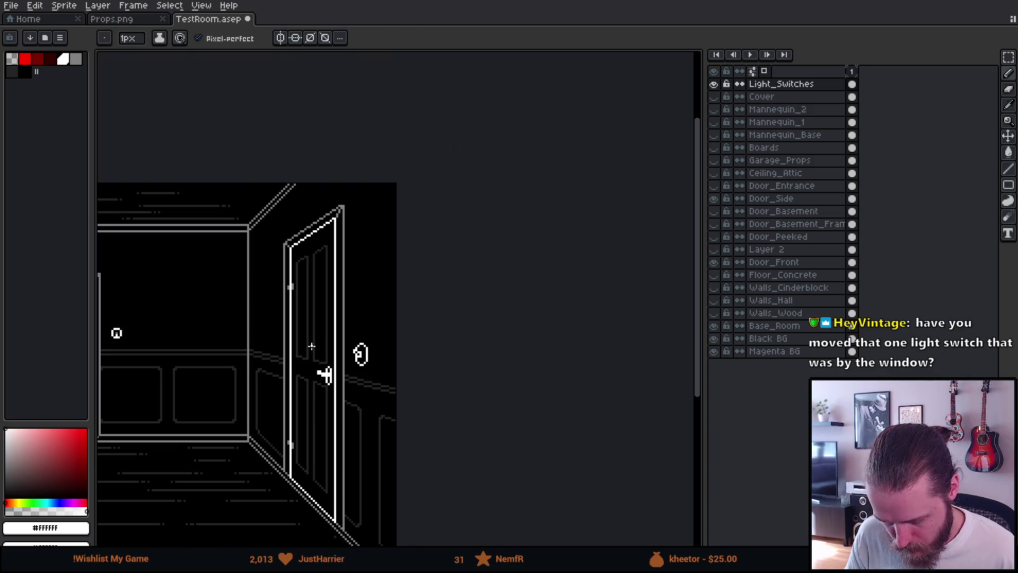
scroll(335, 361, "up", 6)
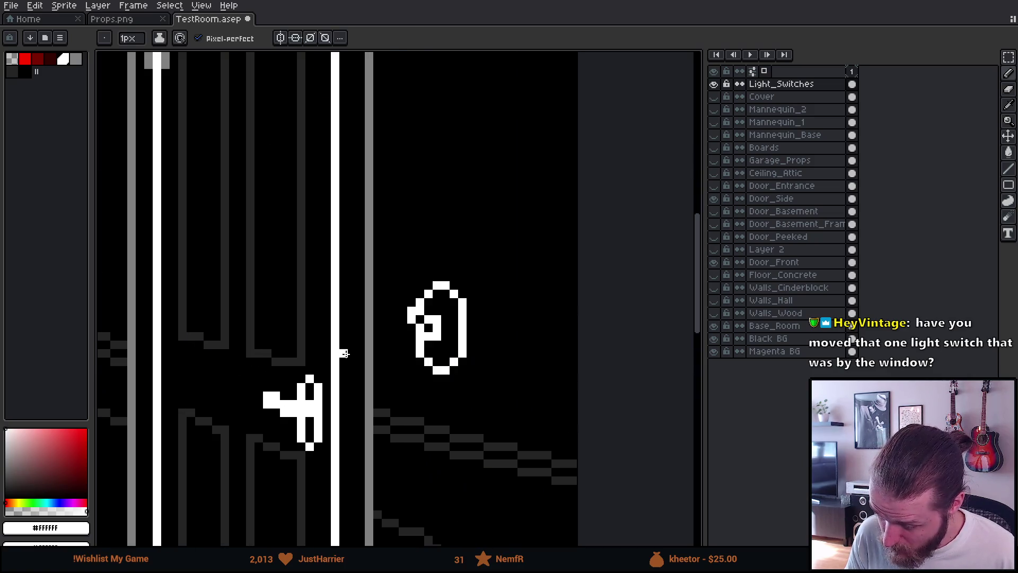
- Shade down the switch's inner side with dark grey (palette Idx-6), redoing the stroke once
key("e")
scroll(345, 318, "down", 5)
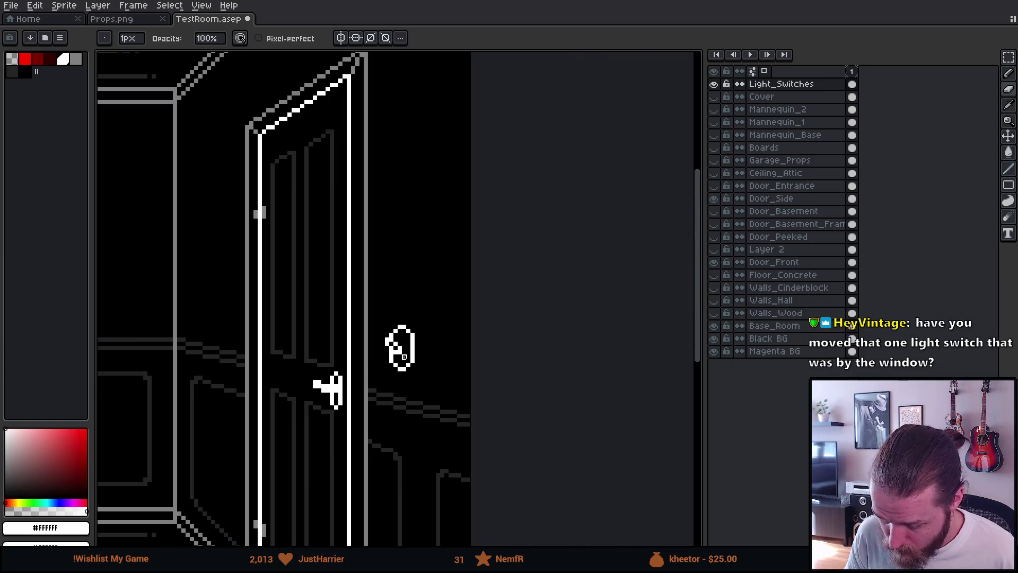
scroll(471, 338, "up", 2)
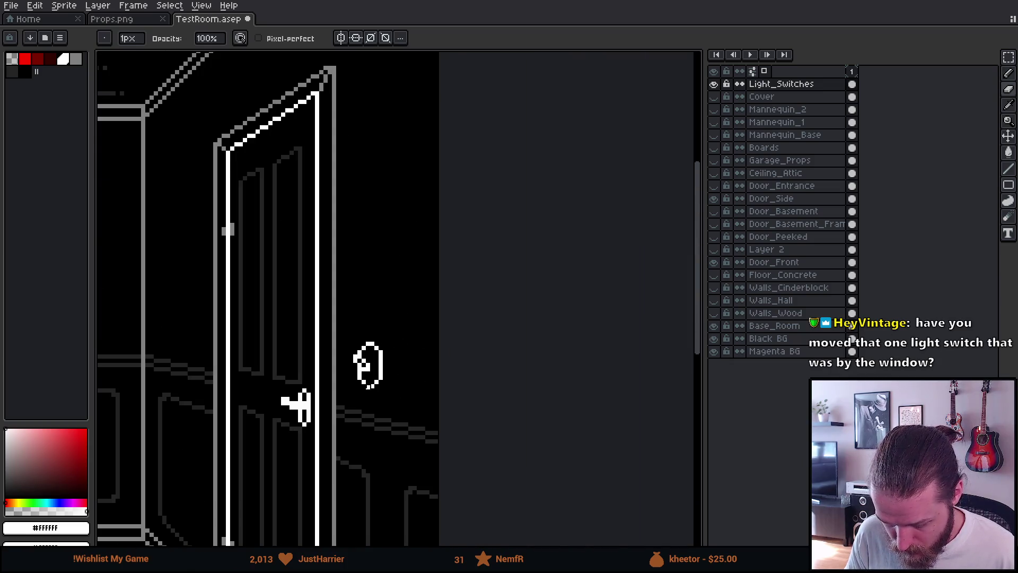
scroll(364, 391, "up", 3)
scroll(364, 371, "down", 5)
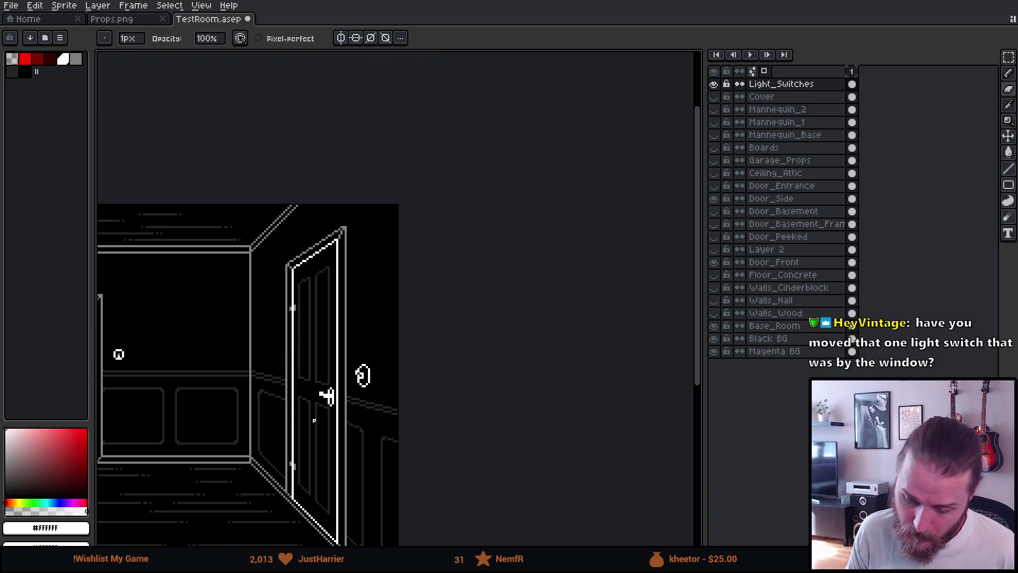
scroll(374, 386, "up", 5)
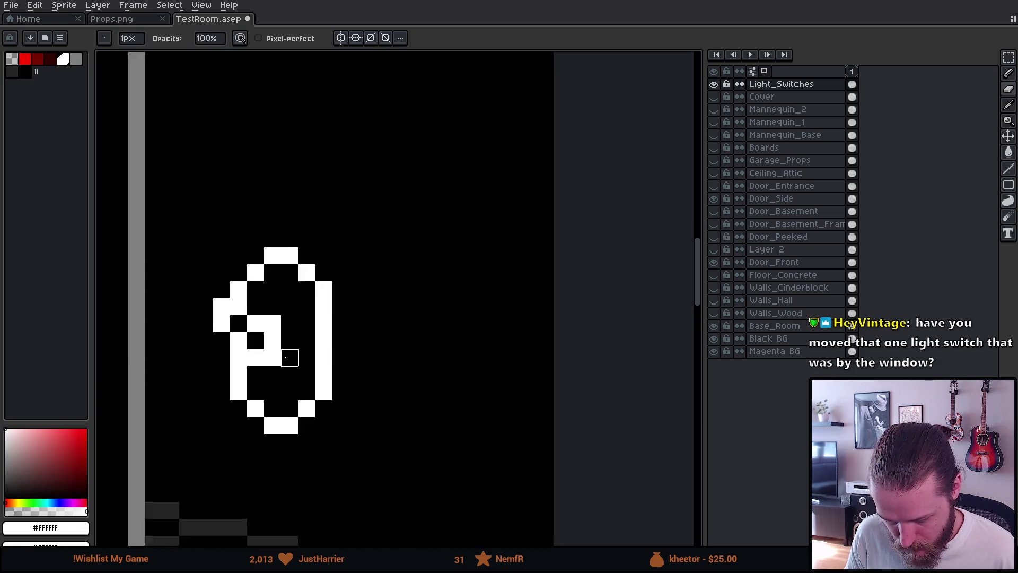
left_click(11, 75)
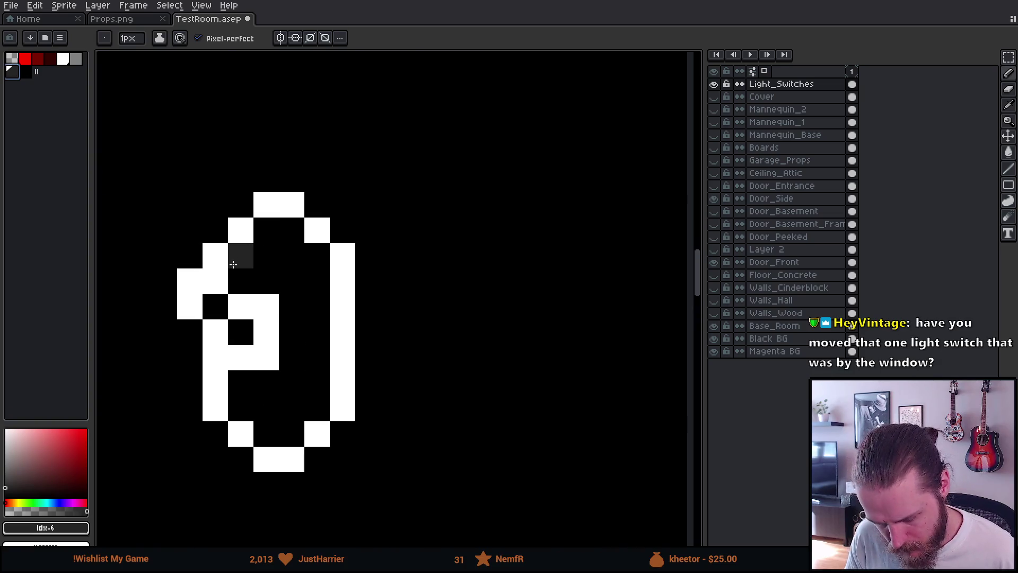
left_click(241, 279)
mouse_move(270, 255)
left_mouse_down()
mouse_move(296, 255)
mouse_move(294, 321)
left_mouse_up()
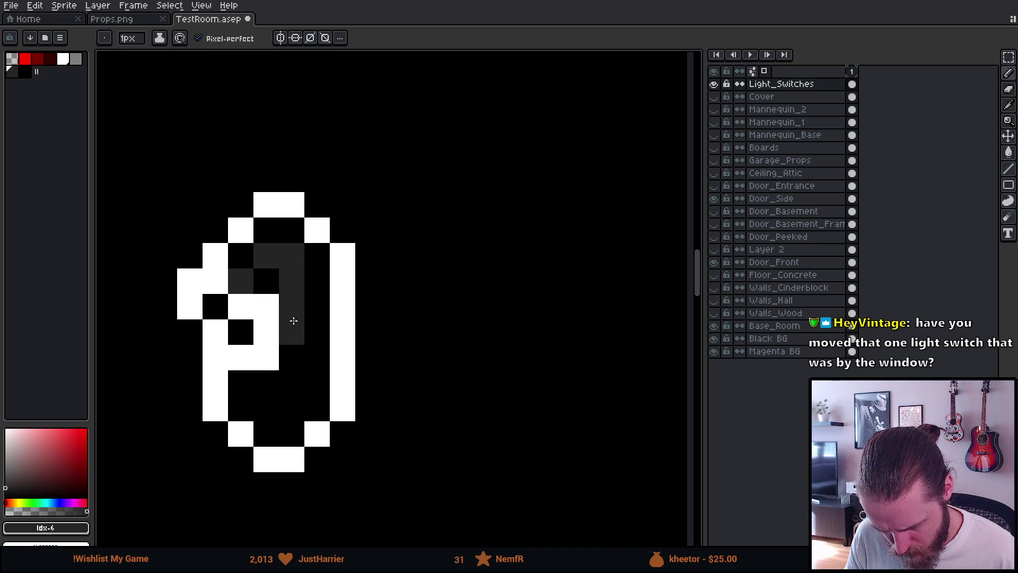
key("ctrl+z")
key("ctrl+z")
key("ctrl+z")
mouse_move(266, 259)
left_mouse_down()
mouse_move(289, 257)
mouse_move(293, 401)
mouse_move(261, 409)
mouse_move(248, 386)
left_mouse_up()
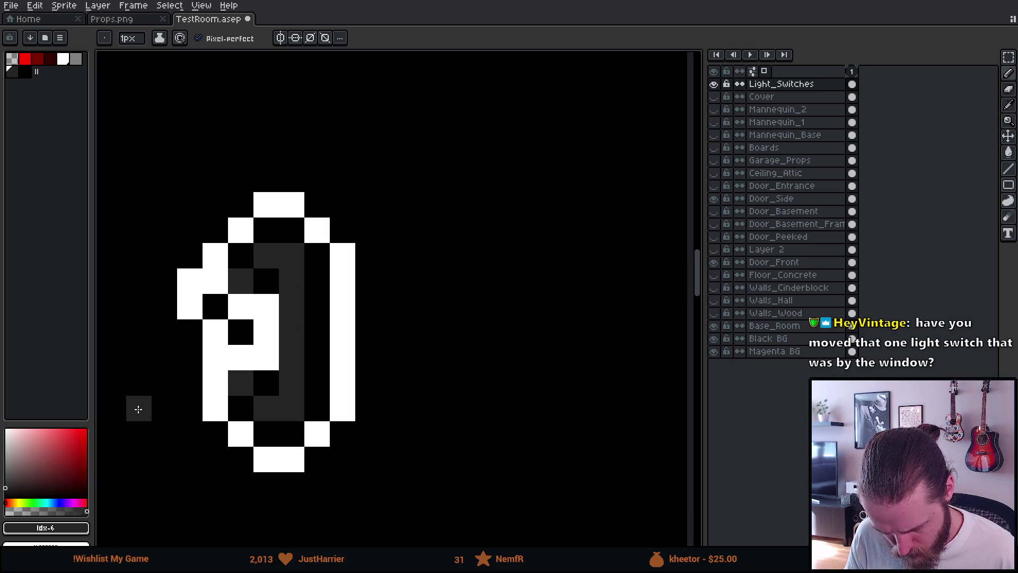
scroll(138, 408, "down", 5)
scroll(161, 417, "down", 2)
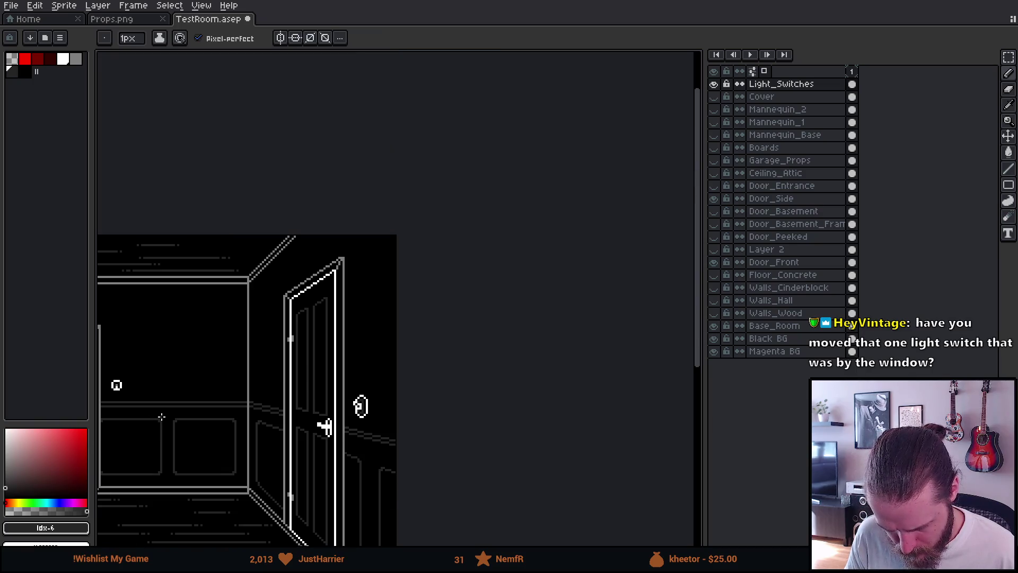
scroll(321, 466, "up", 5)
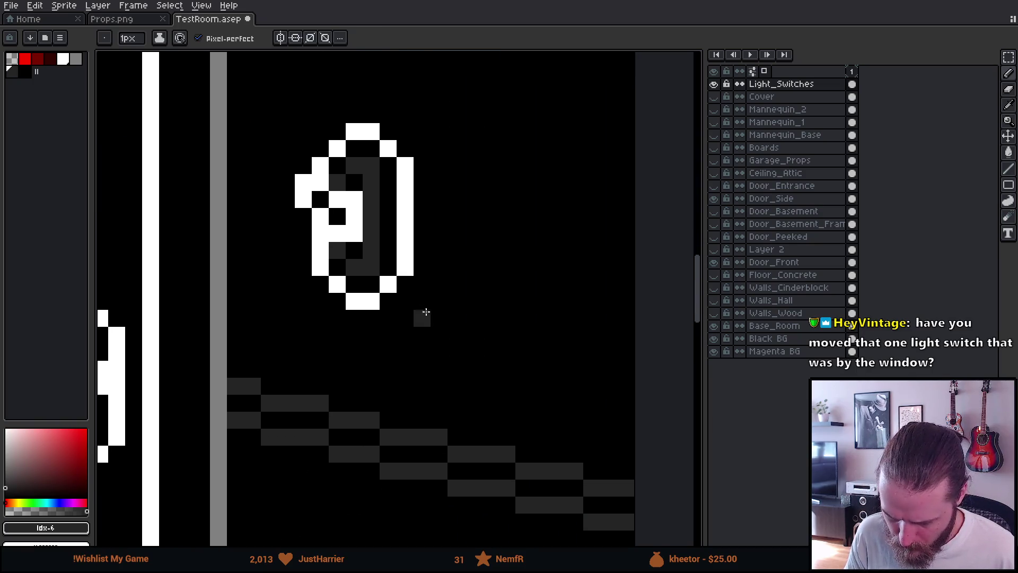
- Add two lighter grey (Idx-5) highlight pixels along the switch's left edge
left_click(76, 59)
left_click(320, 233)
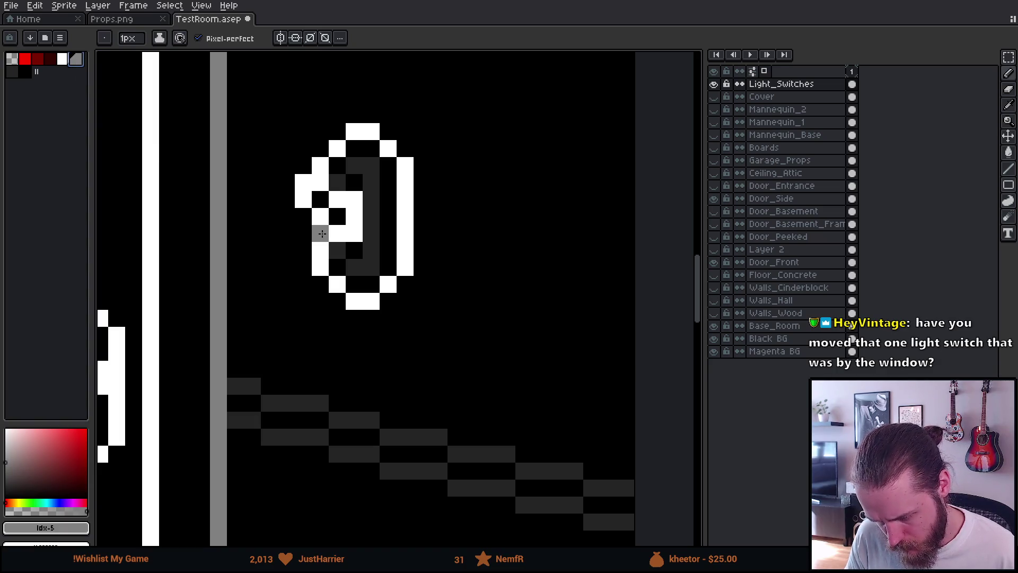
left_click(320, 165)
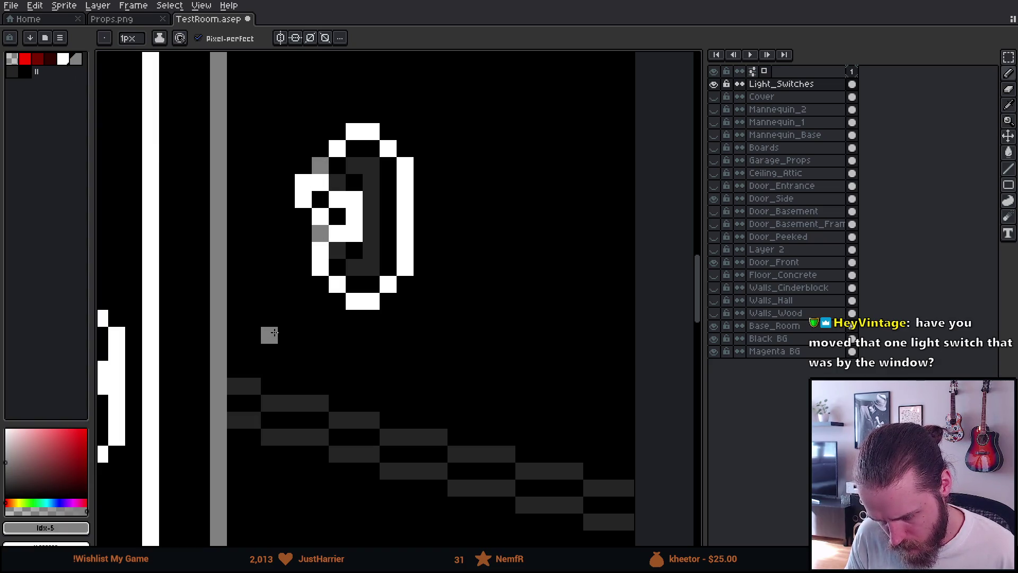
scroll(272, 333, "down", 4)
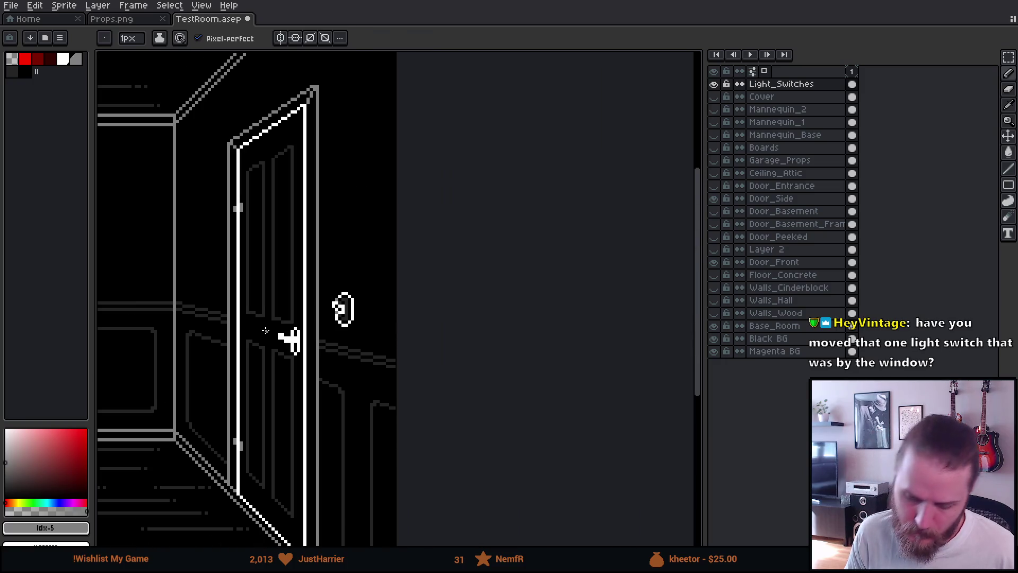
scroll(240, 331, "down", 1)
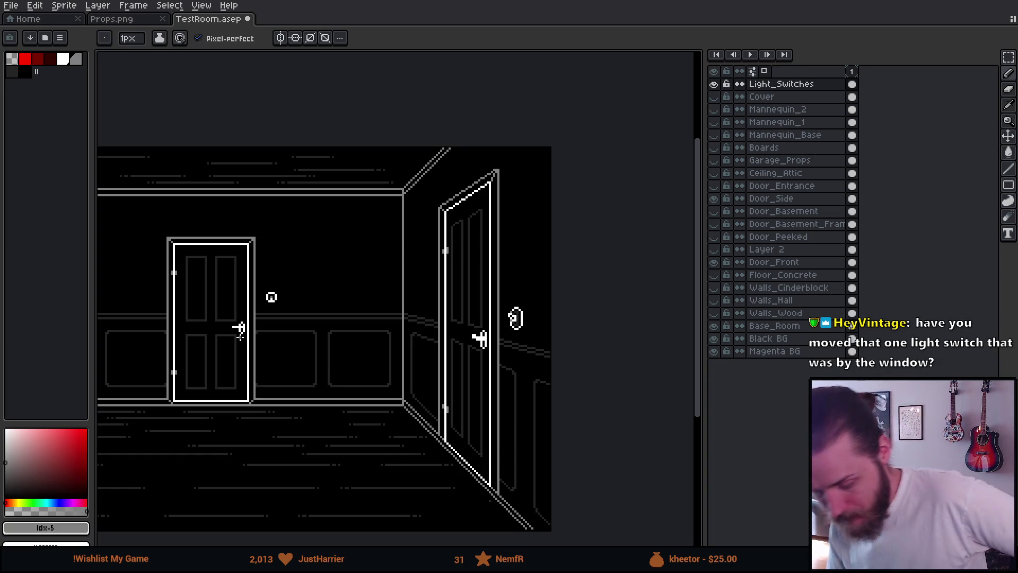
scroll(509, 323, "up", 4)
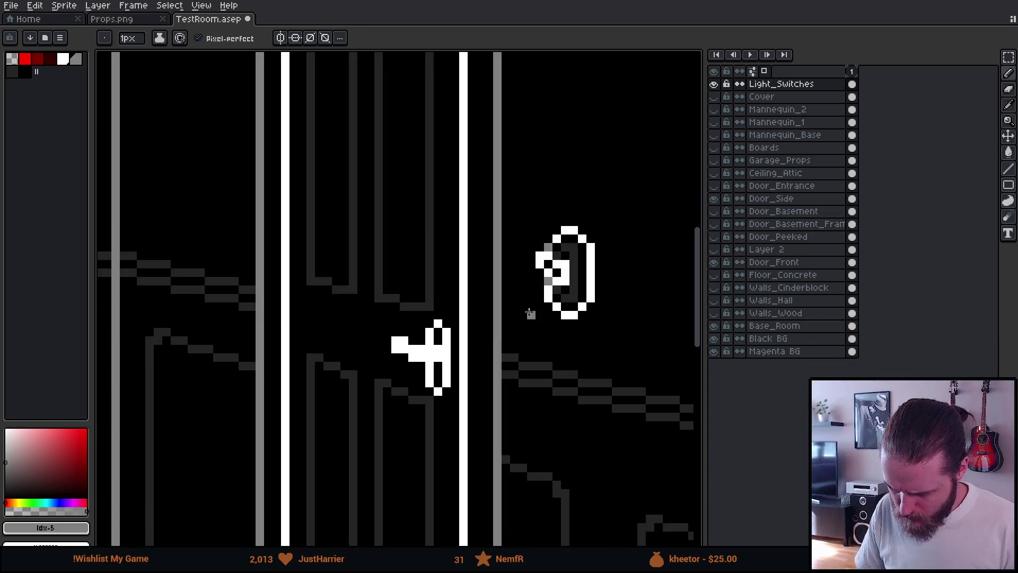
- Erase the extra grey pixel so one grey highlight remains on the right switch's left edge
scroll(578, 251, "up", 3)
key("e")
left_click(534, 275)
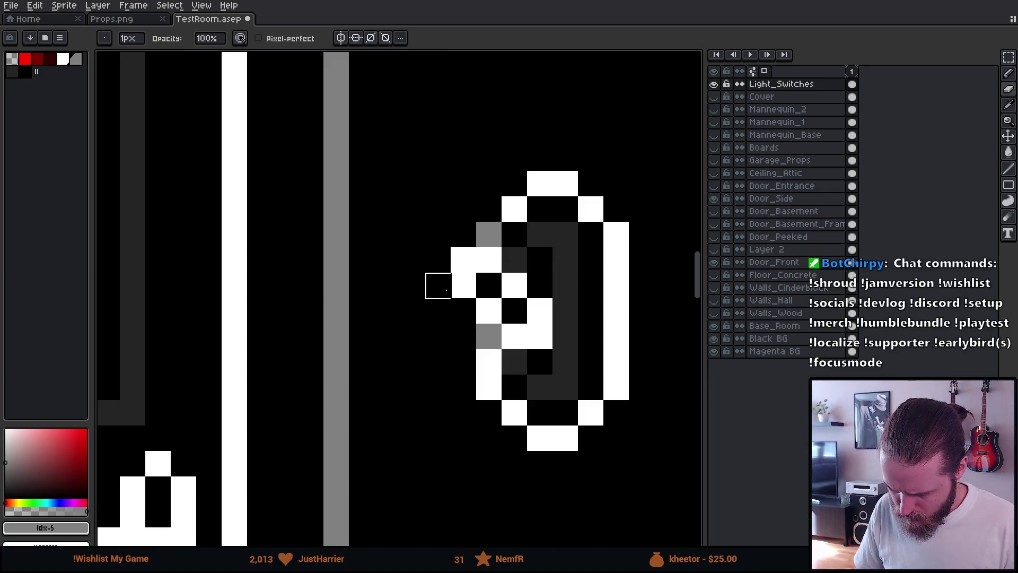
scroll(350, 306, "down", 6)
scroll(351, 306, "down", 2)
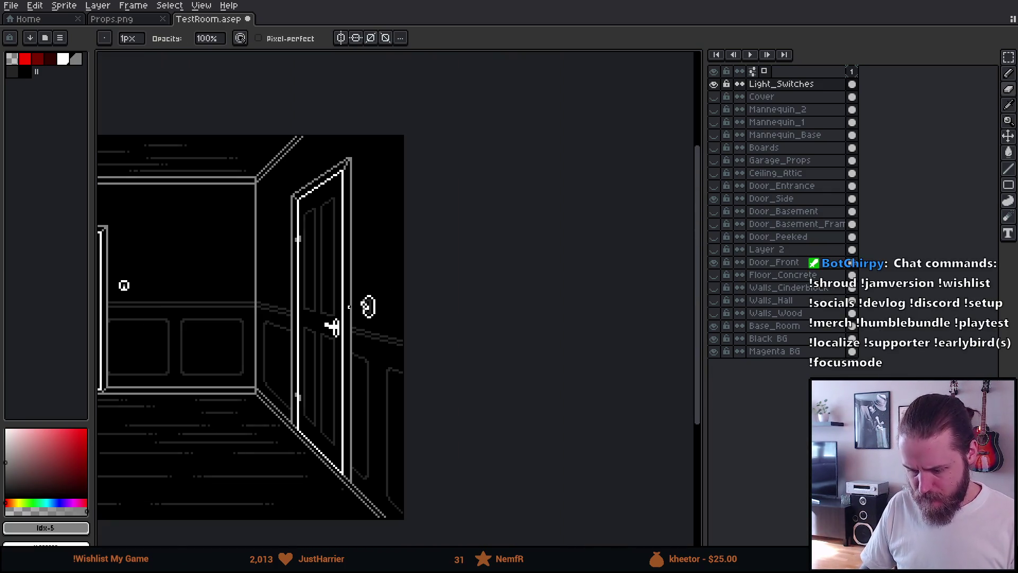
scroll(349, 306, "up", 6)
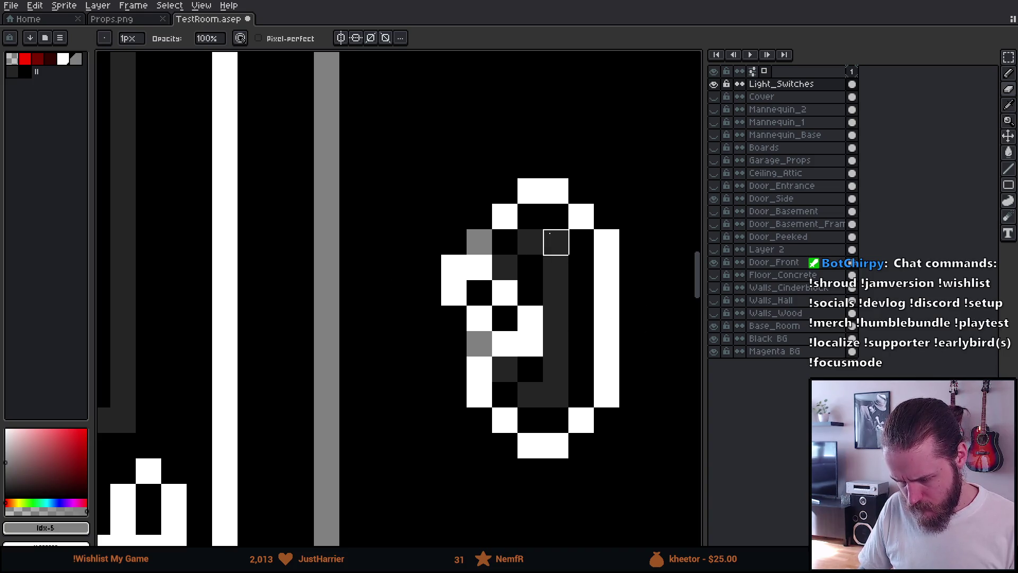
scroll(555, 410, "down", 5)
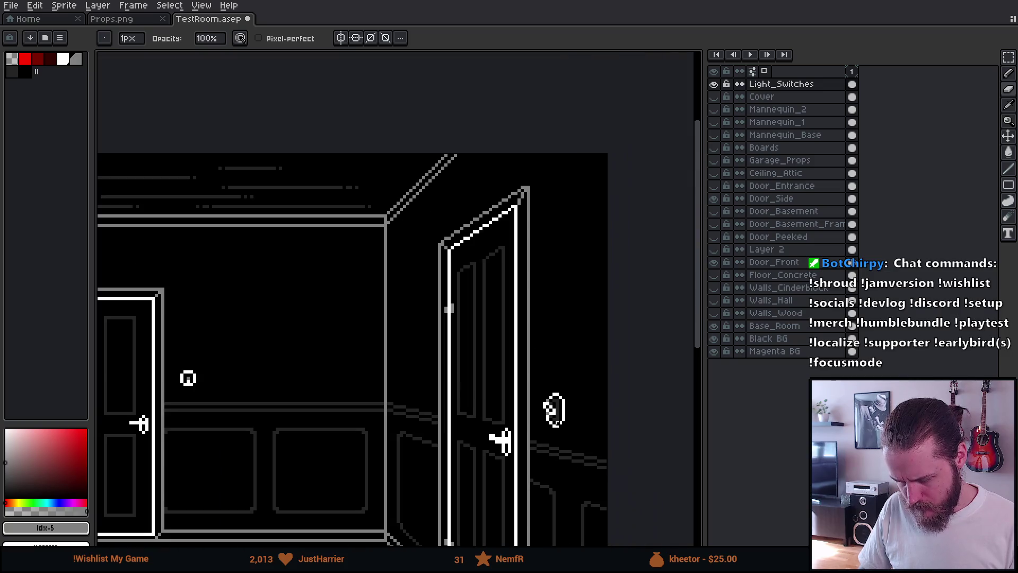
scroll(561, 417, "up", 5)
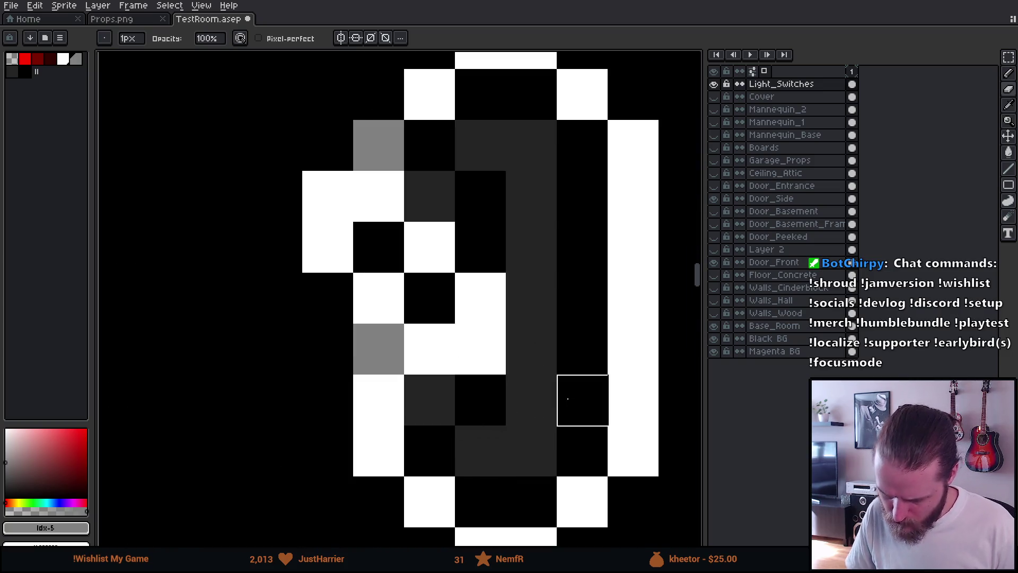
left_click_drag(571, 213, 551, 281)
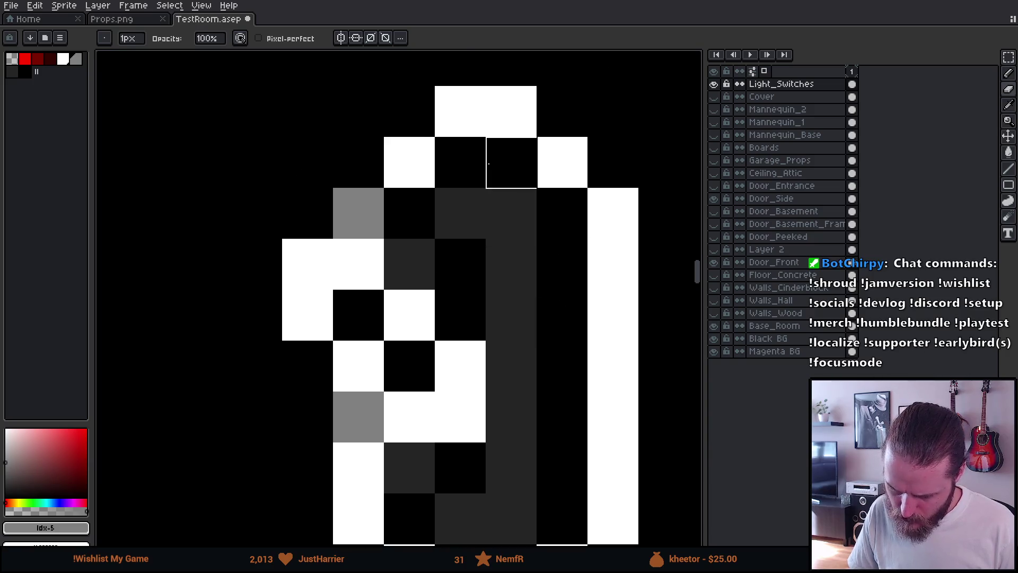
key("m")
mouse_move(382, 84)
left_mouse_down()
mouse_move(632, 236)
mouse_move(692, 292)
left_mouse_up()
key("ctrl+d")
- Turn the lower-left dark-grey pixel of the right switch black
key("b")
scroll(515, 420, "down", 5)
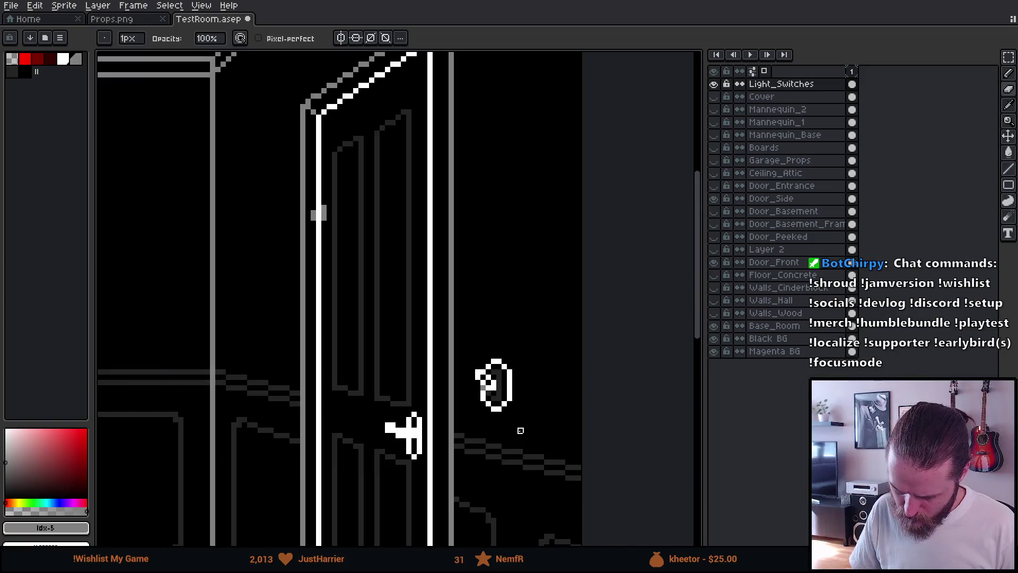
scroll(499, 431, "up", 1)
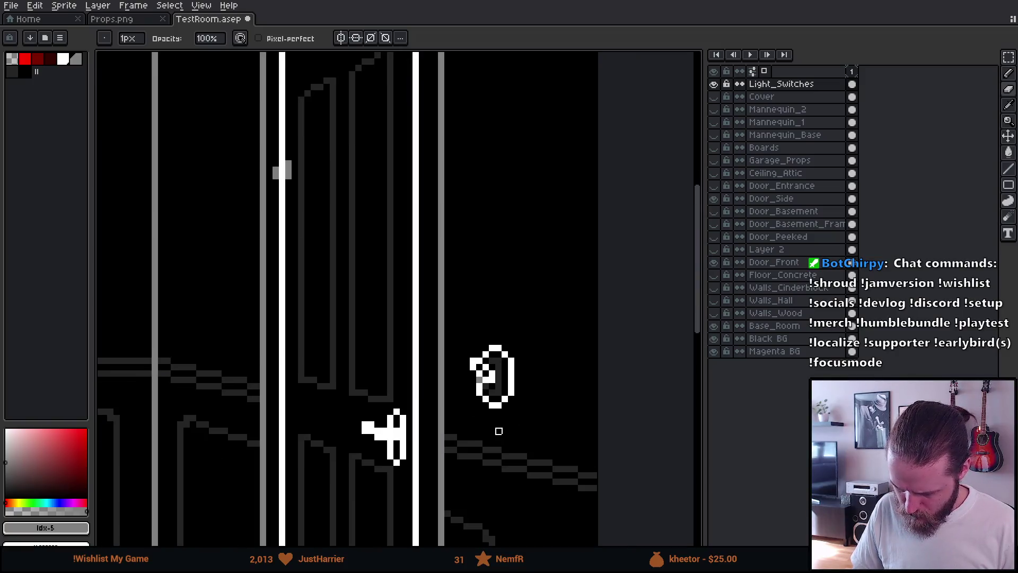
scroll(499, 418, "down", 2)
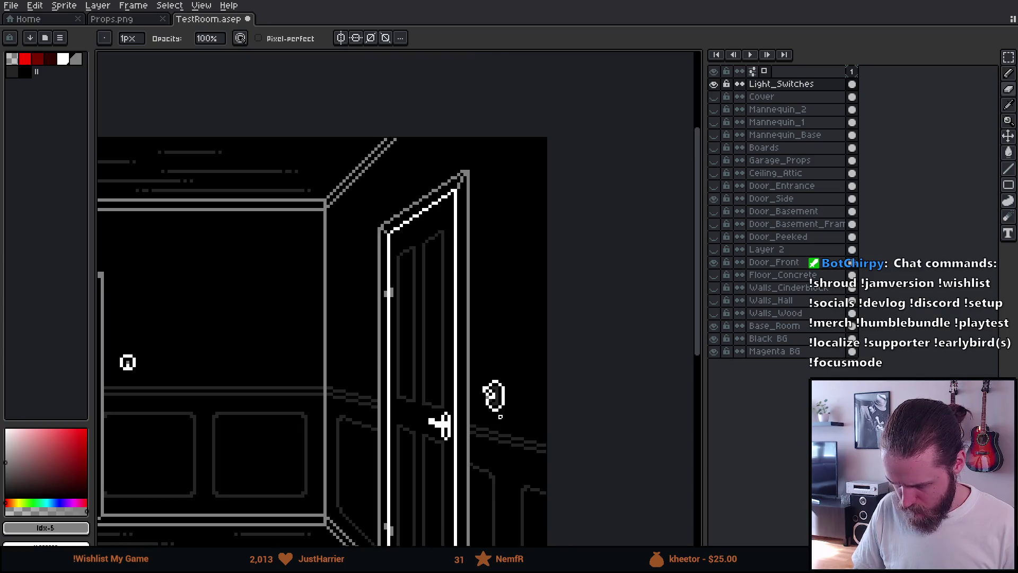
scroll(497, 417, "up", 3)
left_click(448, 331, "alt")
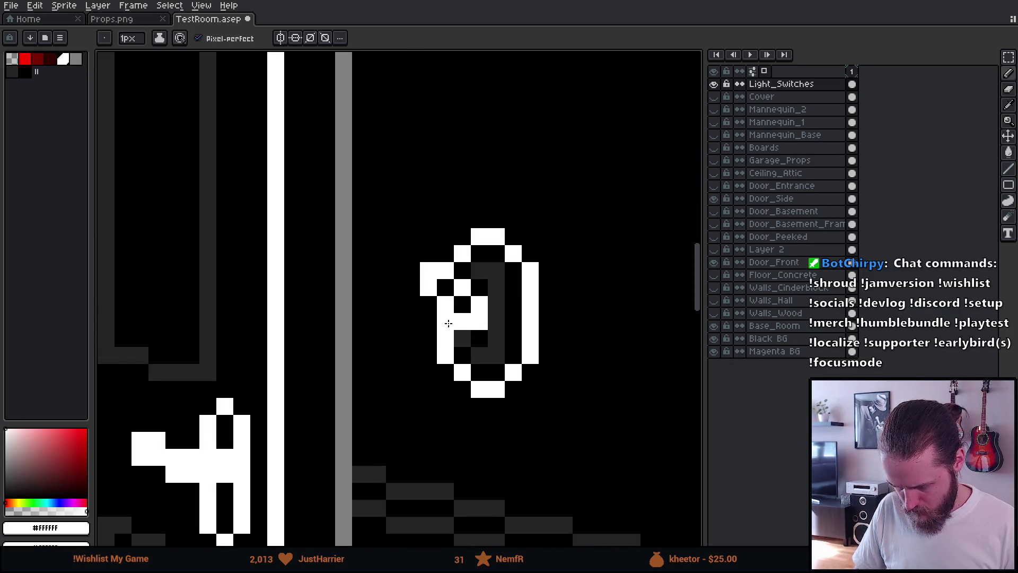
scroll(449, 417, "down", 1)
scroll(449, 419, "down", 2)
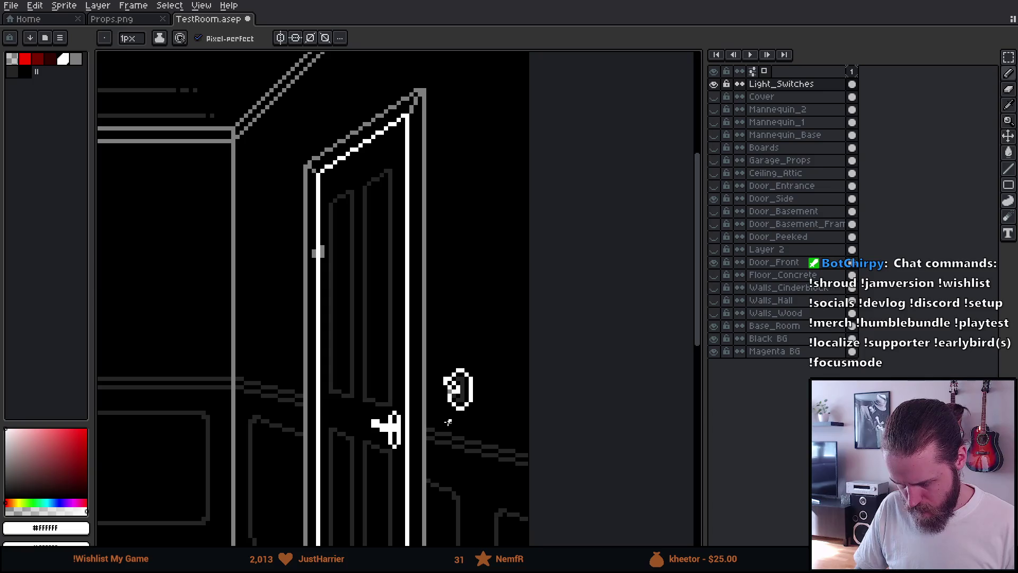
scroll(484, 417, "up", 3)
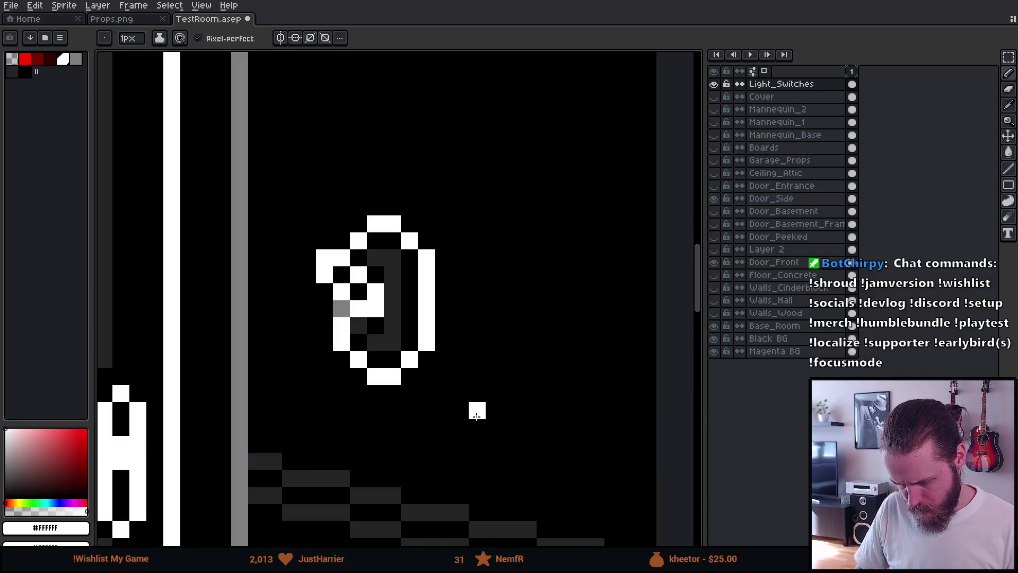
scroll(376, 367, "up", 1)
left_click(344, 310, "alt")
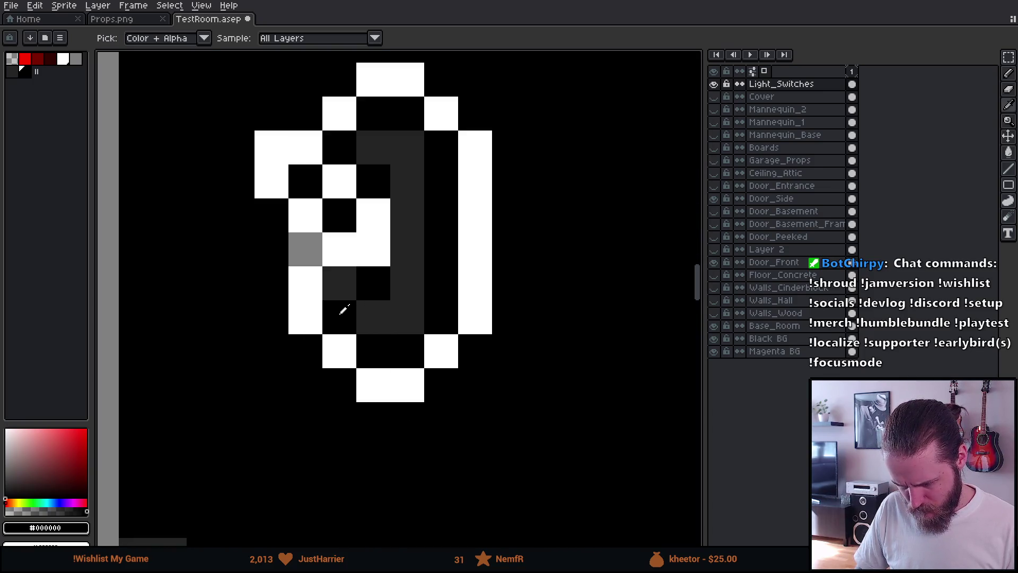
left_click(340, 287)
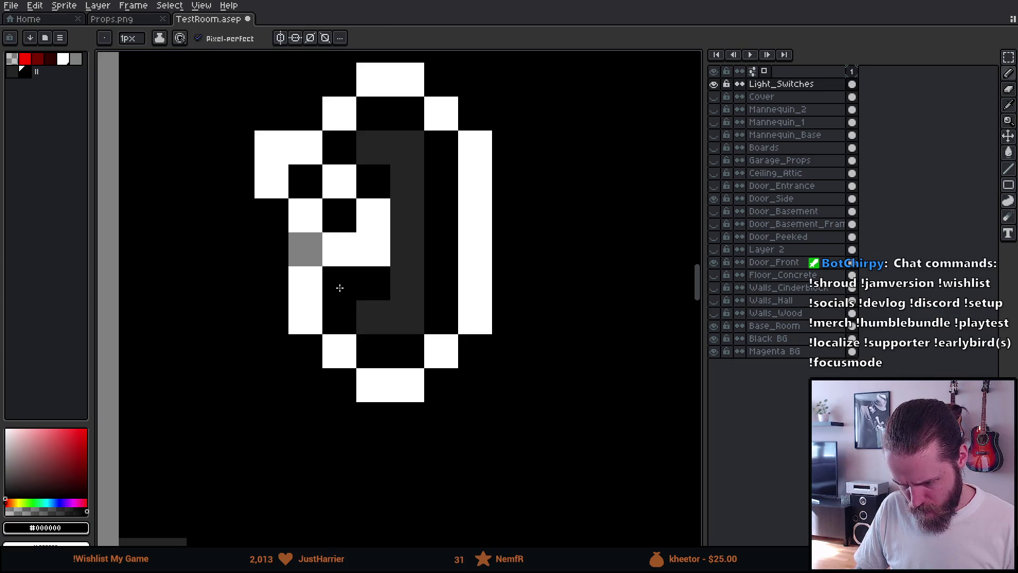
scroll(358, 439, "down", 4)
scroll(356, 443, "down", 2)
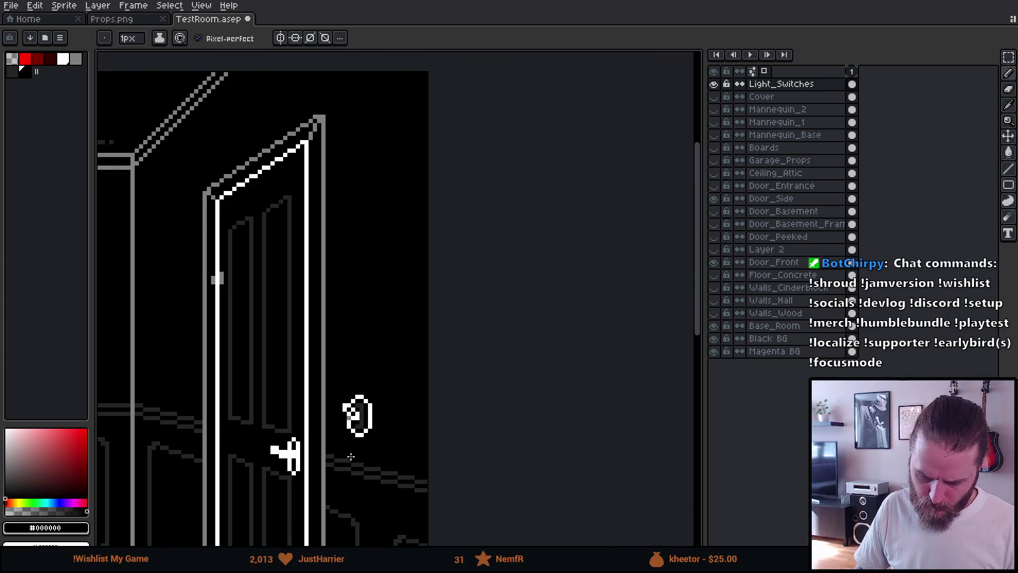
scroll(351, 457, "up", 5)
scroll(351, 457, "up", 1)
mouse_move(495, 339)
left_mouse_down()
mouse_move(438, 400)
mouse_move(383, 495)
left_mouse_up()
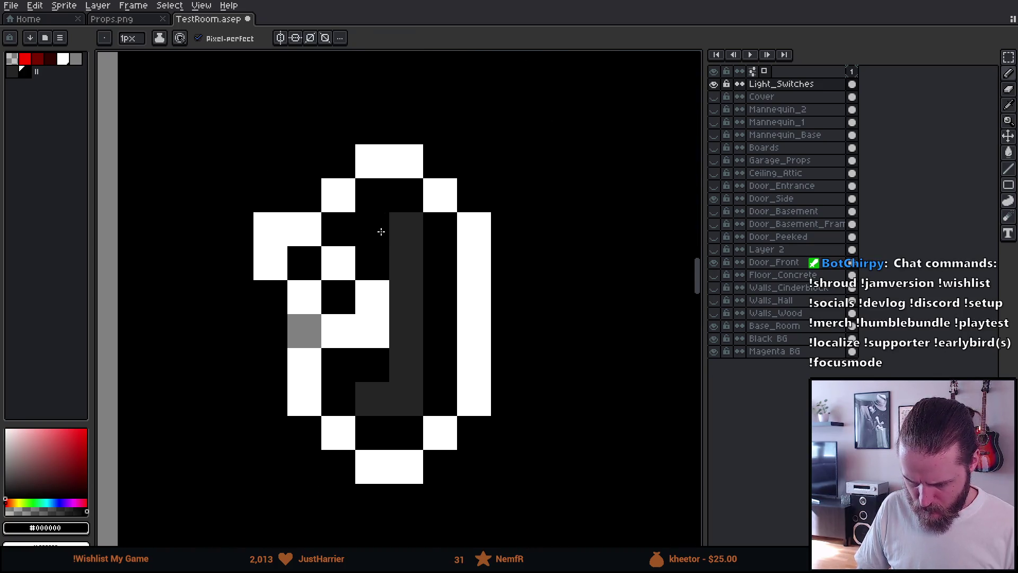
- Undo the recent pixel edit on the right switch and clear the trial selections
key("m")
left_click_drag(373, 355, 354, 348)
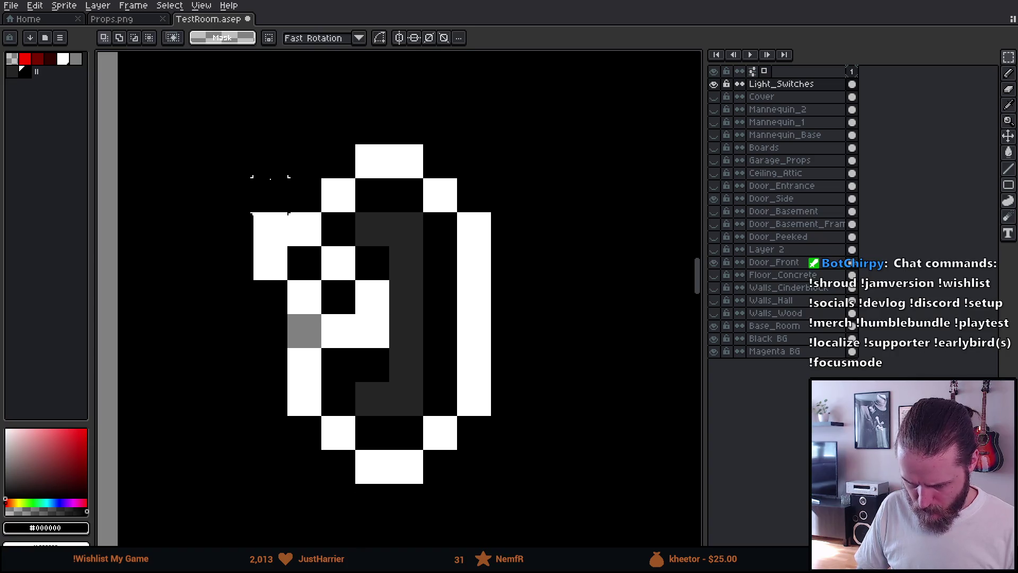
key("ctrl+z")
key("ctrl+z")
key("ctrl+z")
scroll(501, 476, "down", 5)
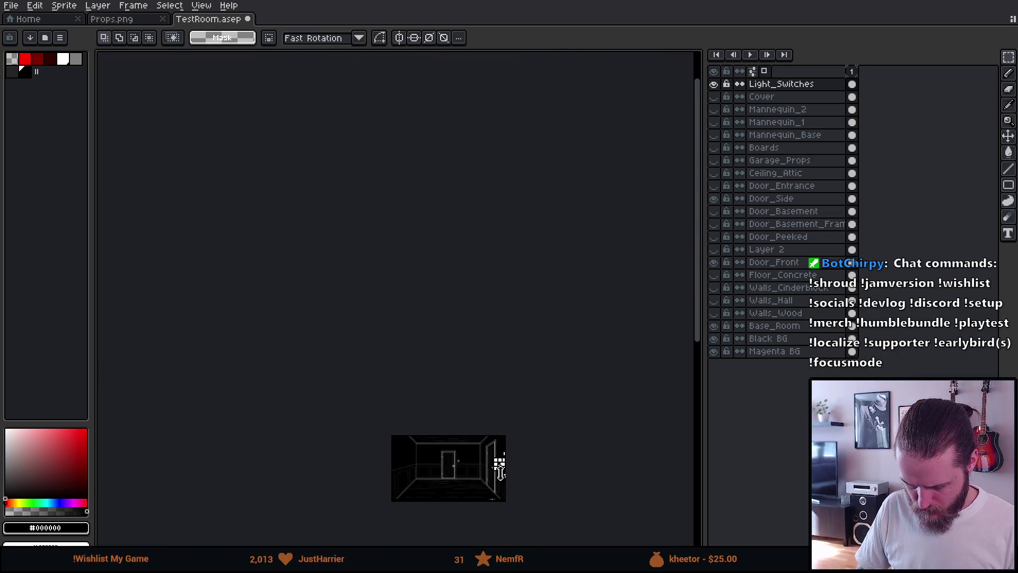
scroll(501, 475, "up", 5)
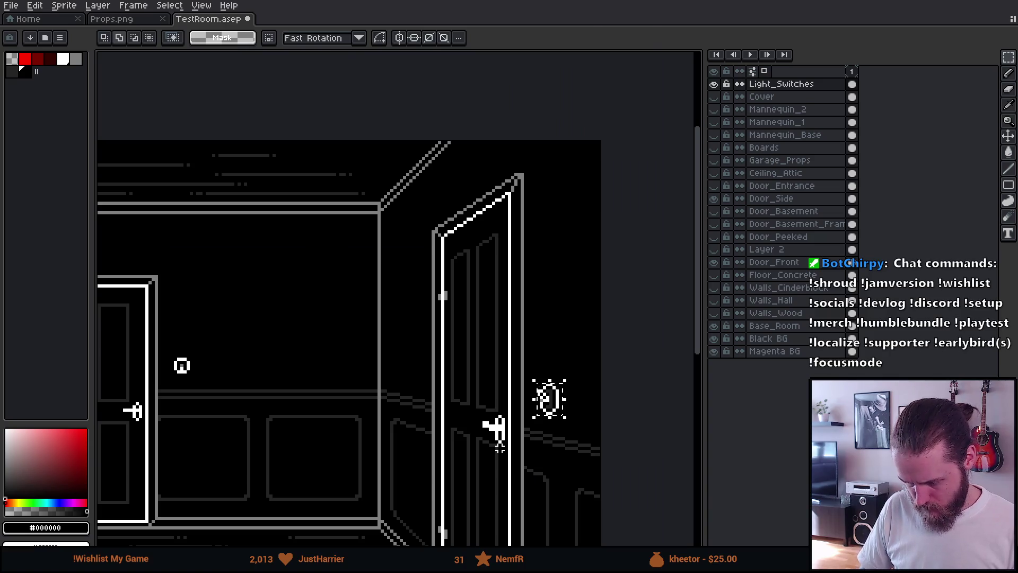
key("ctrl+t")
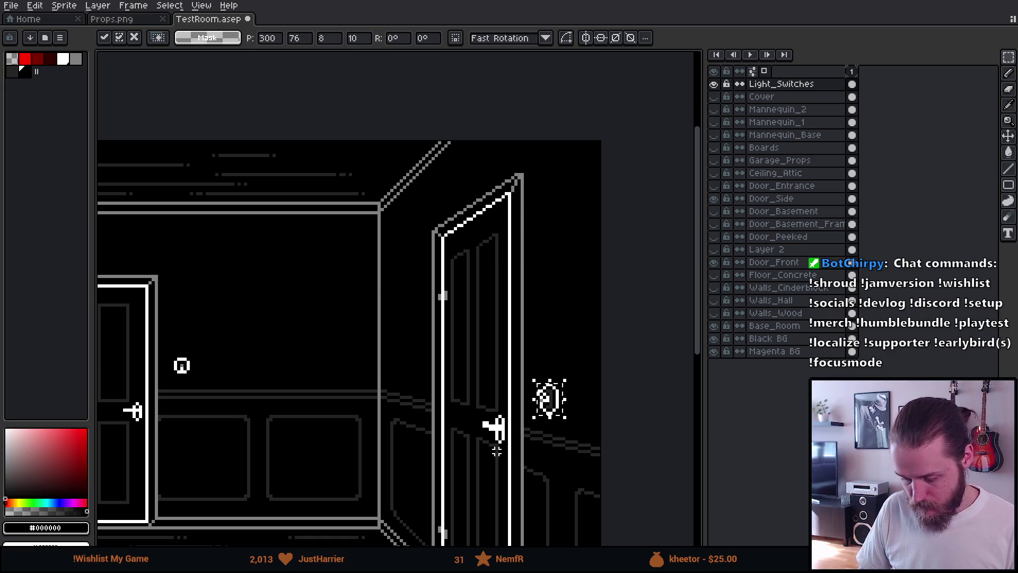
left_click(484, 435)
key("ctrl+shift+d")
key("ctrl+d")
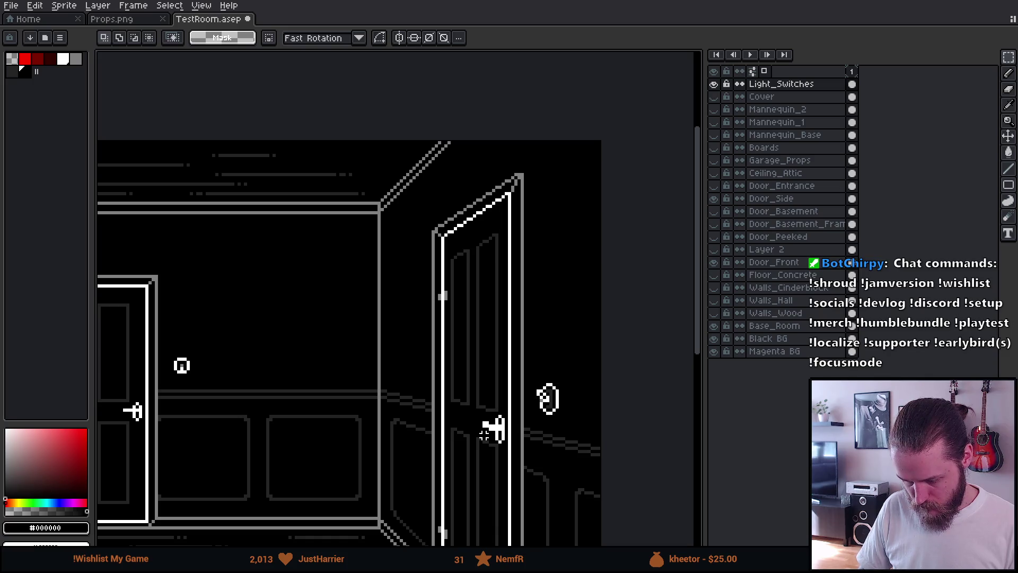
key("ctrl+shift+d")
key("ctrl+d")
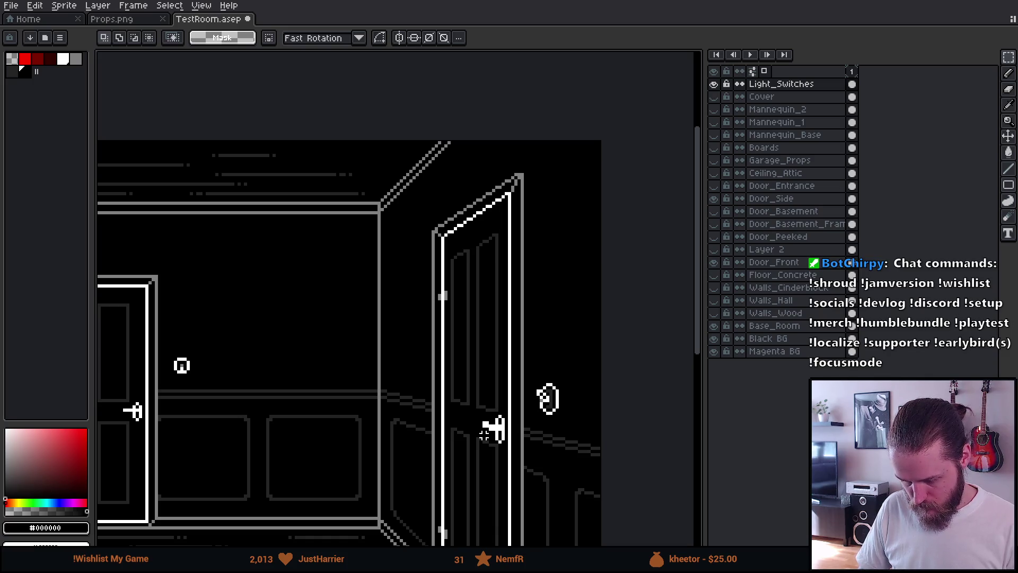
- Copy the right-wall light switch onto a new Layer 3 and flip it vertically
scroll(566, 438, "up", 4)
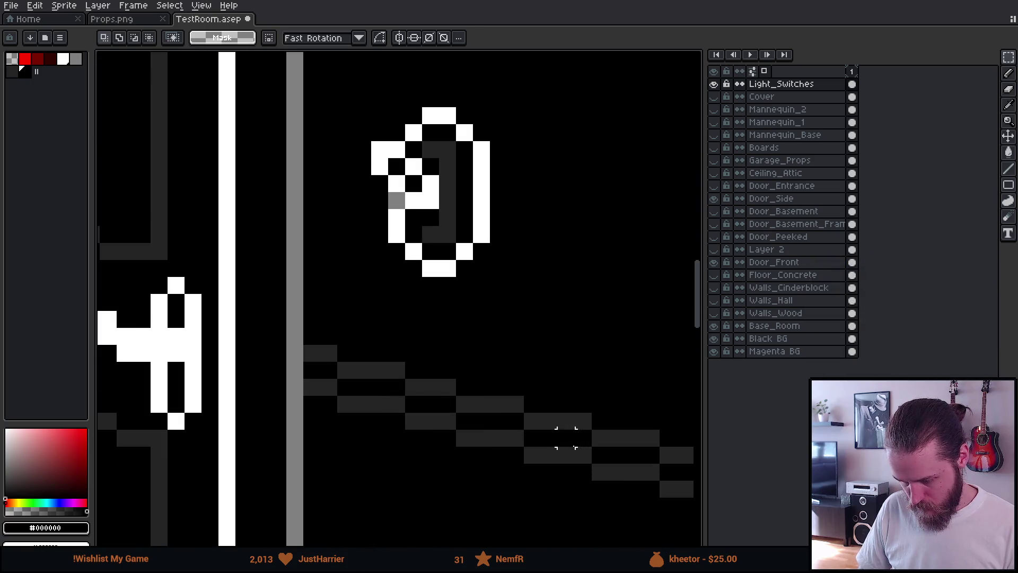
left_click_drag(515, 285, 532, 354)
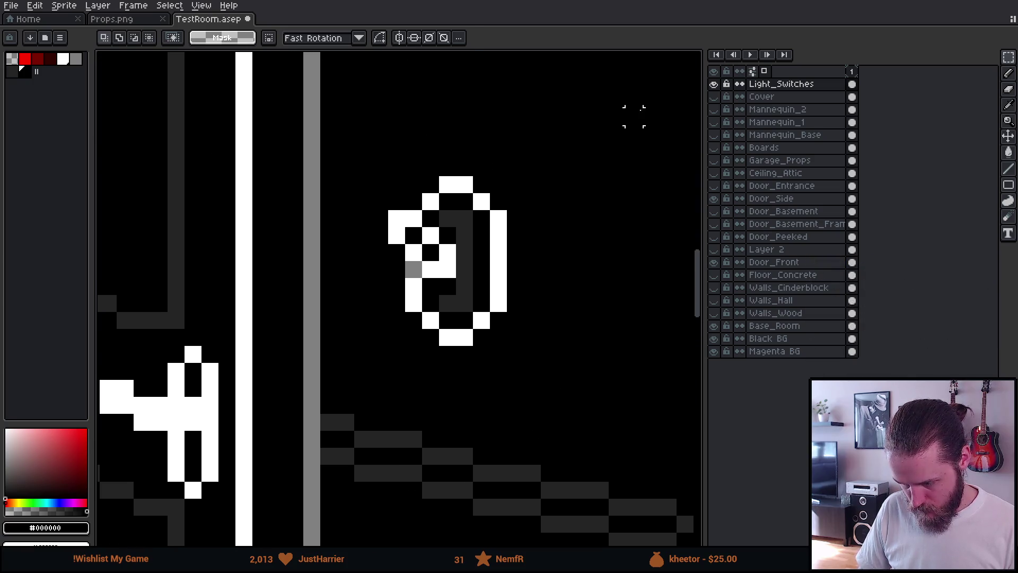
mouse_move(397, 180)
left_mouse_down()
mouse_move(489, 277)
mouse_move(491, 332)
mouse_move(509, 347)
left_mouse_up()
key("ctrl+c")
key("ctrl+shift+n")
key("ctrl+v")
key("shift+v")
left_click(532, 253)
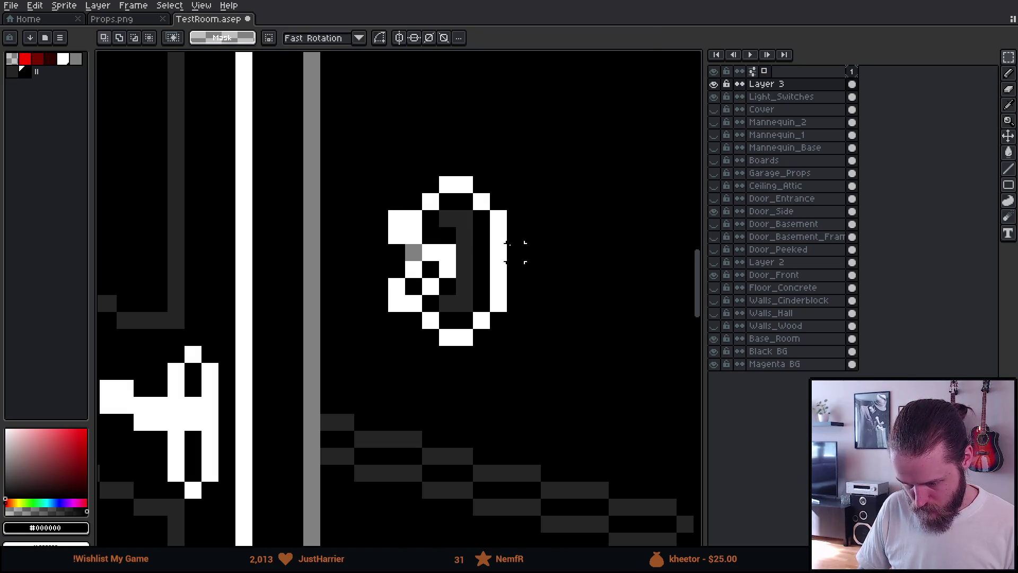
- Sample white from the switch outline, then set up the pencil with black as the active colour
scroll(460, 238, "up", 3)
key("i")
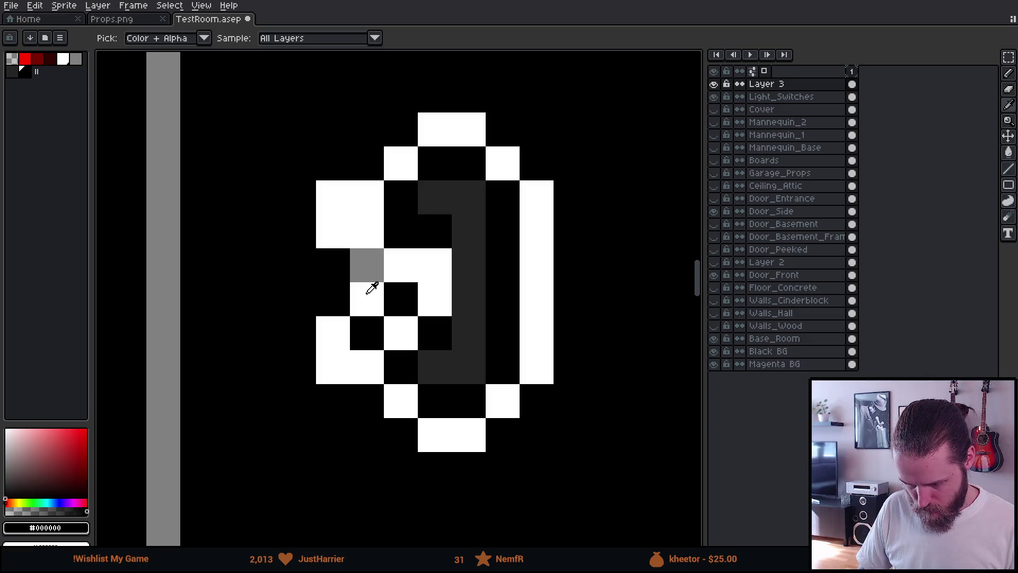
left_click(372, 288)
key("b")
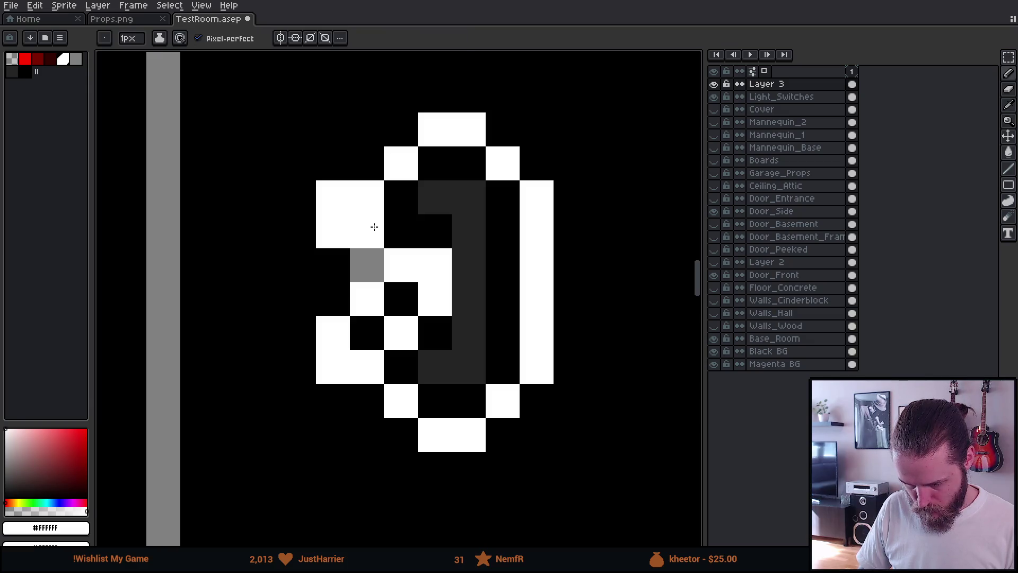
key("x")
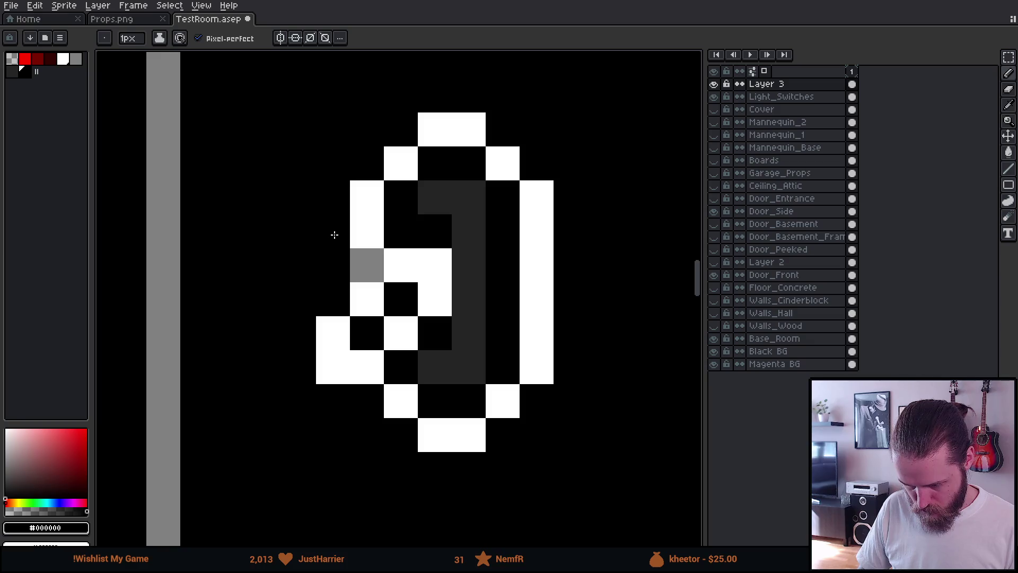
- Toggle Layer 3 on and off to compare switch states, then select the Light_Switches layer
left_click(715, 84)
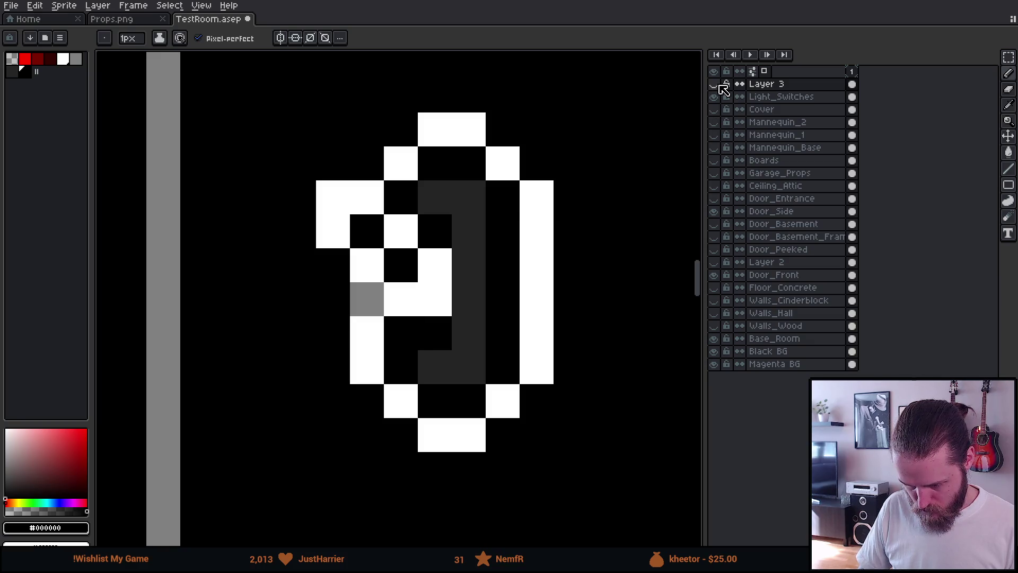
left_click(714, 84)
left_click(714, 84)
left_click(715, 84)
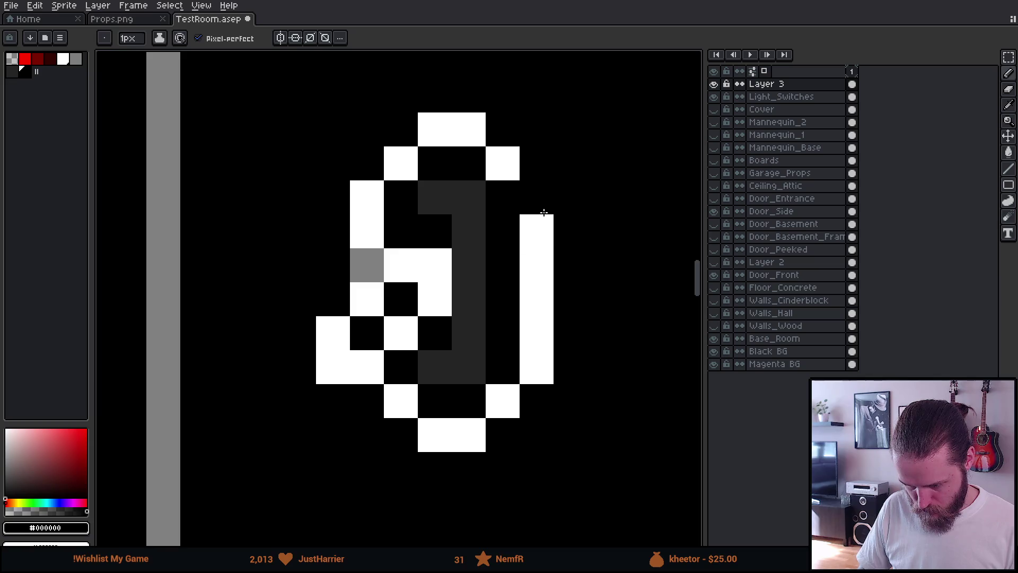
scroll(543, 212, "down", 3)
scroll(544, 212, "down", 4)
scroll(450, 220, "up", 4)
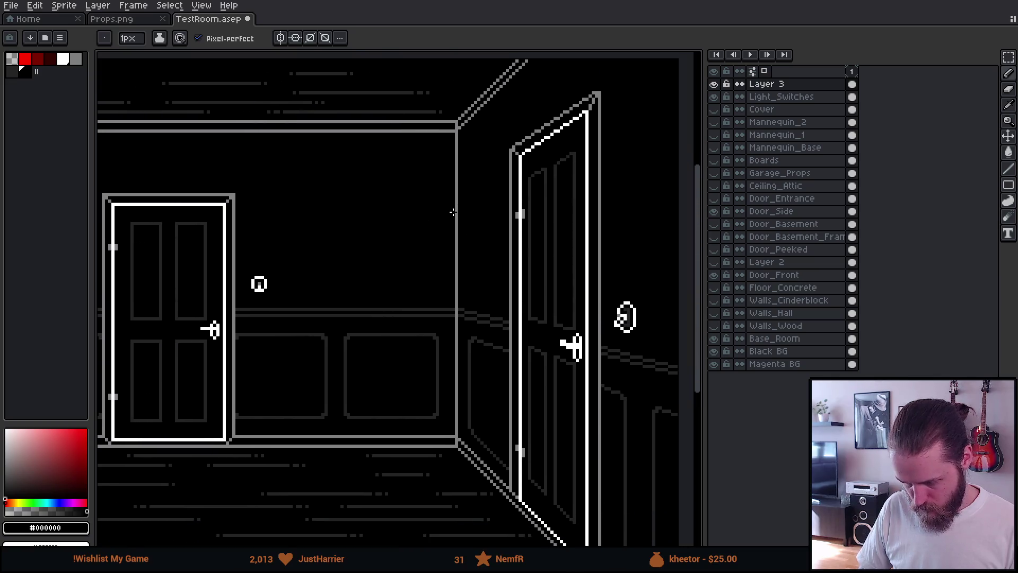
scroll(450, 220, "down", 4)
scroll(453, 222, "up", 2)
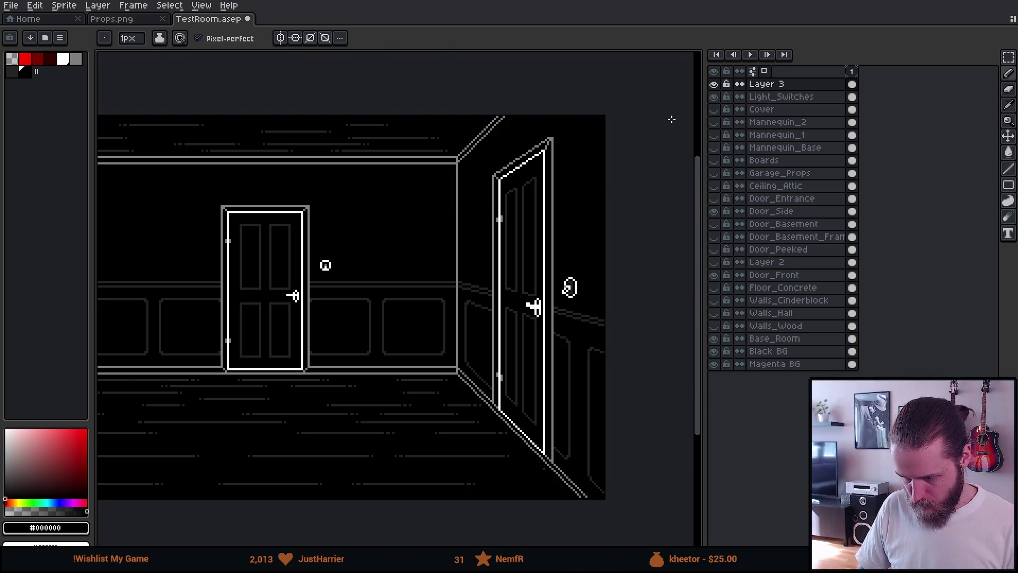
left_click(717, 85)
left_click(717, 85)
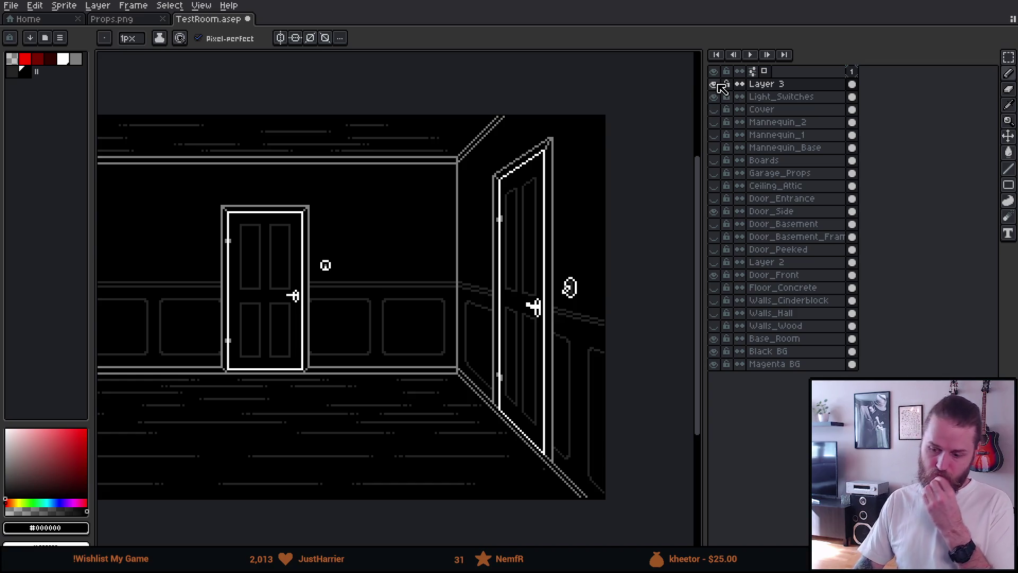
left_click(717, 85)
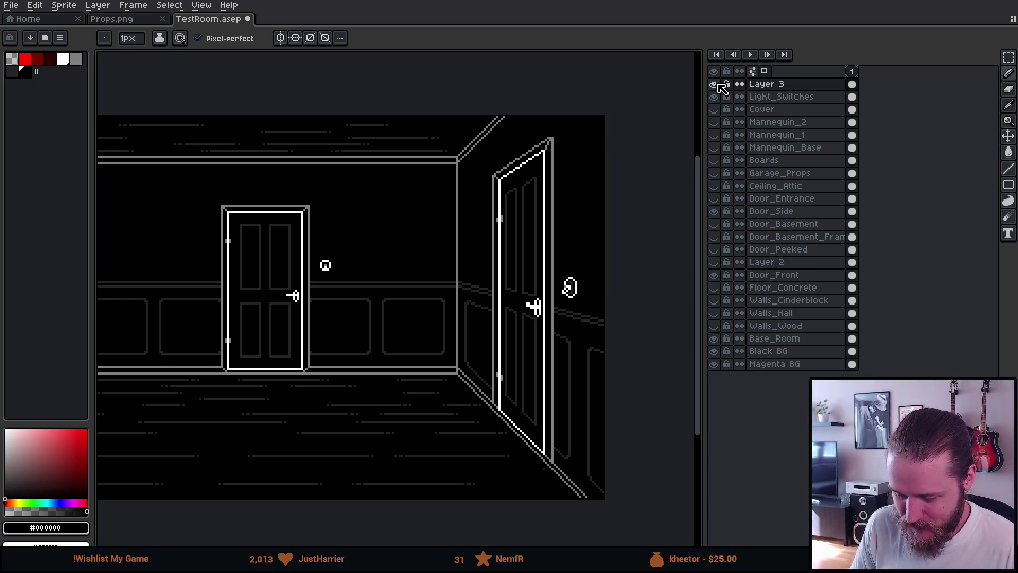
left_click(716, 85)
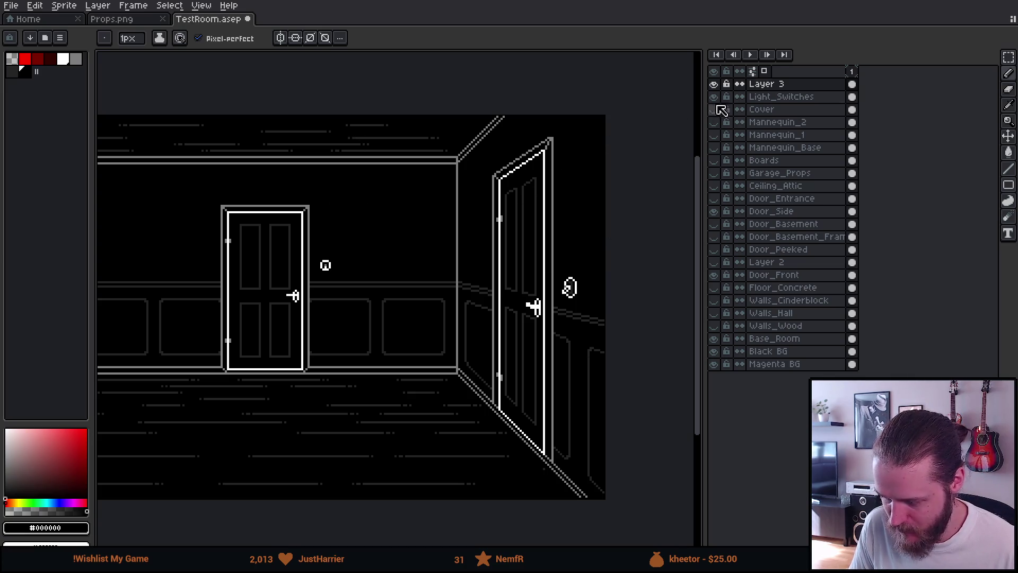
left_click(773, 98)
- Copy the round switch above the left door onto Layer 3, flipped and nudged up one pixel
scroll(318, 276, "up", 8)
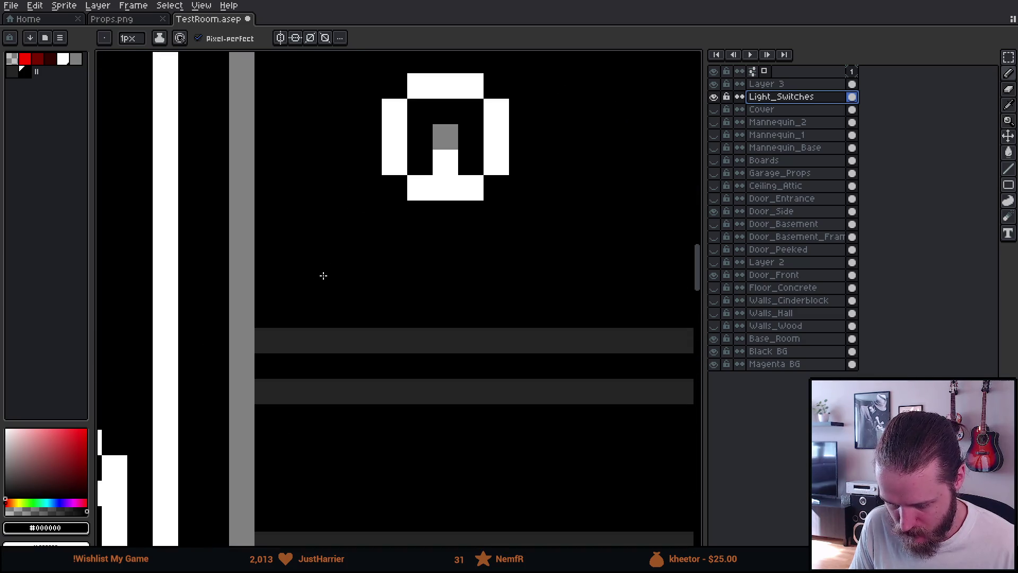
key("m")
mouse_move(331, 53)
left_mouse_down()
mouse_move(584, 272)
mouse_move(612, 253)
left_mouse_up()
left_click(785, 84)
left_click(536, 177)
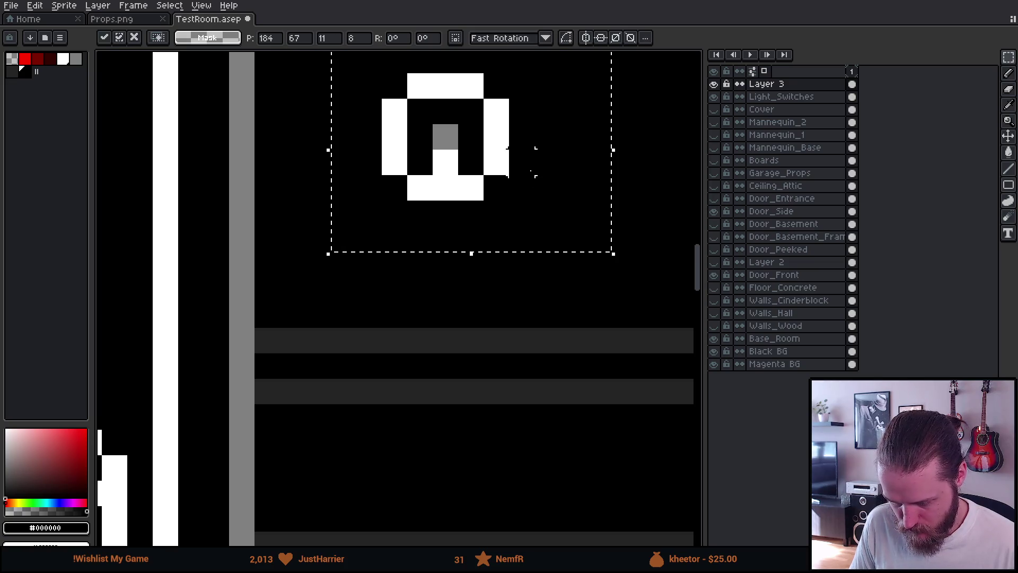
key("Down")
left_click_drag(537, 178, 532, 152)
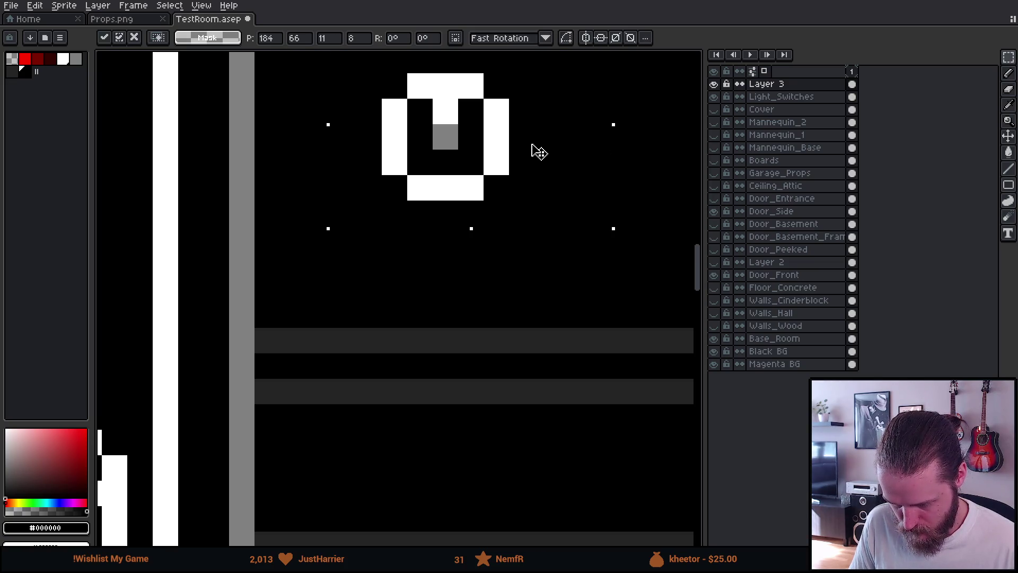
scroll(496, 313, "down", 10)
key("Return")
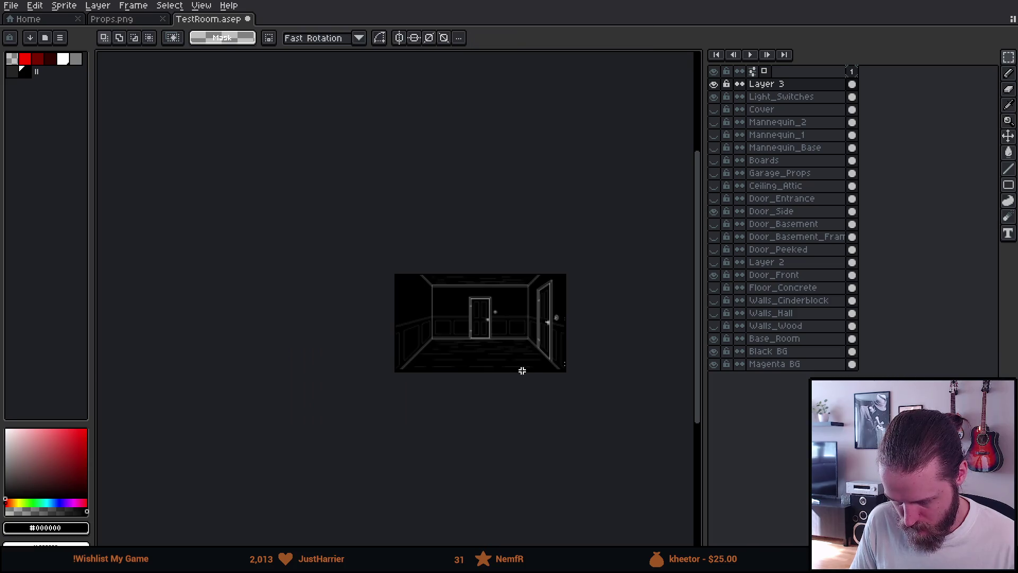
- Toggle Layer 3's visibility repeatedly to compare both switches' states, leaving it visible
scroll(523, 368, "up", 6)
mouse_move(506, 260)
left_mouse_down()
mouse_move(387, 410)
mouse_move(407, 450)
left_mouse_up()
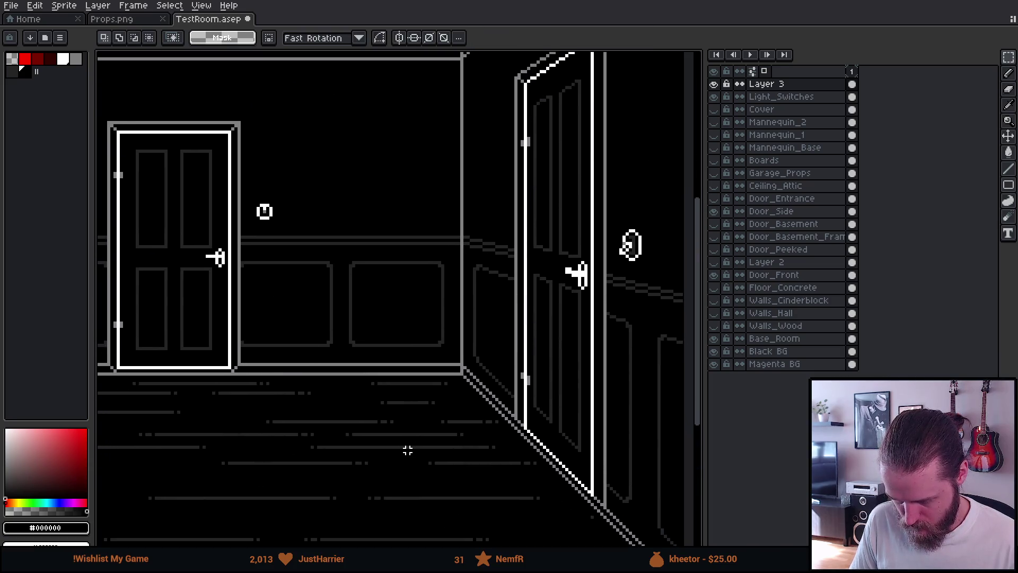
left_click_drag(392, 329, 405, 363)
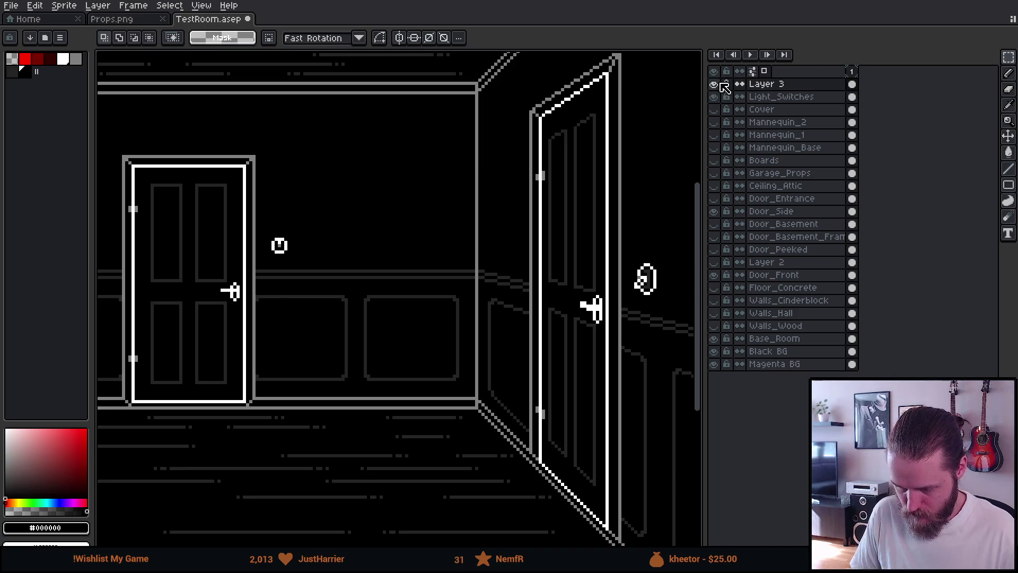
left_click(716, 83)
left_click(716, 84)
left_click(716, 84)
left_click(716, 84)
left_click(719, 85)
left_click(720, 84)
left_click(720, 85)
left_click(720, 85)
left_click(720, 85)
left_click(720, 85)
left_click(719, 84)
left_click(720, 85)
left_click(716, 84)
left_click(719, 84)
left_click(719, 85)
left_click(720, 85)
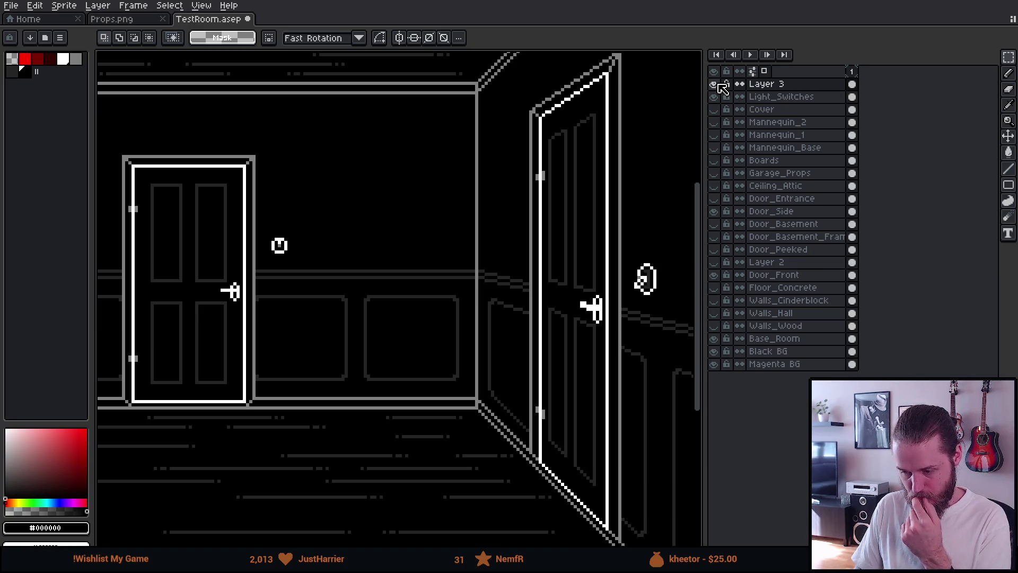
scroll(664, 290, "up", 5)
left_click_drag(557, 211, 604, 330)
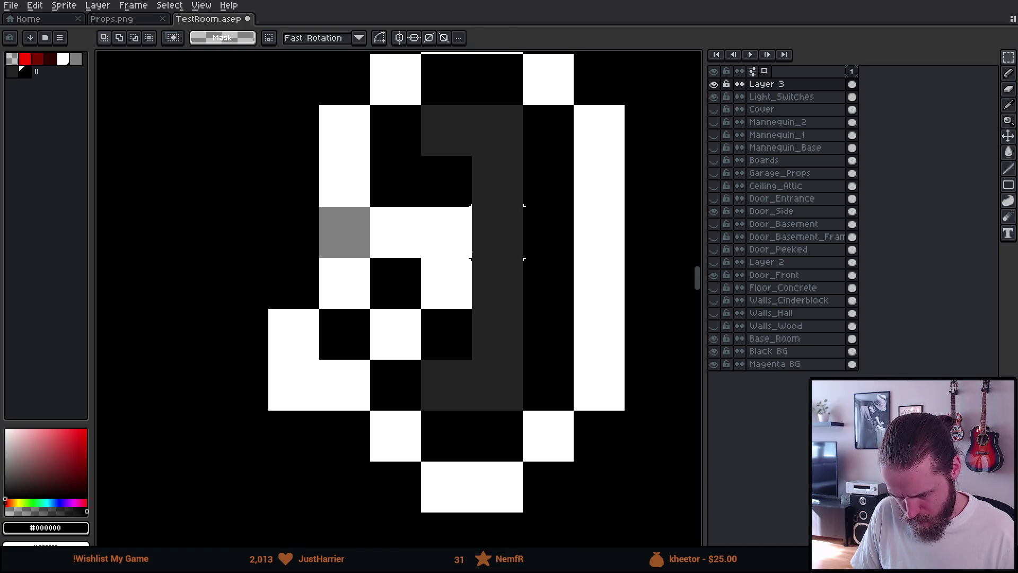
left_click(433, 245)
scroll(433, 245, "down", 5)
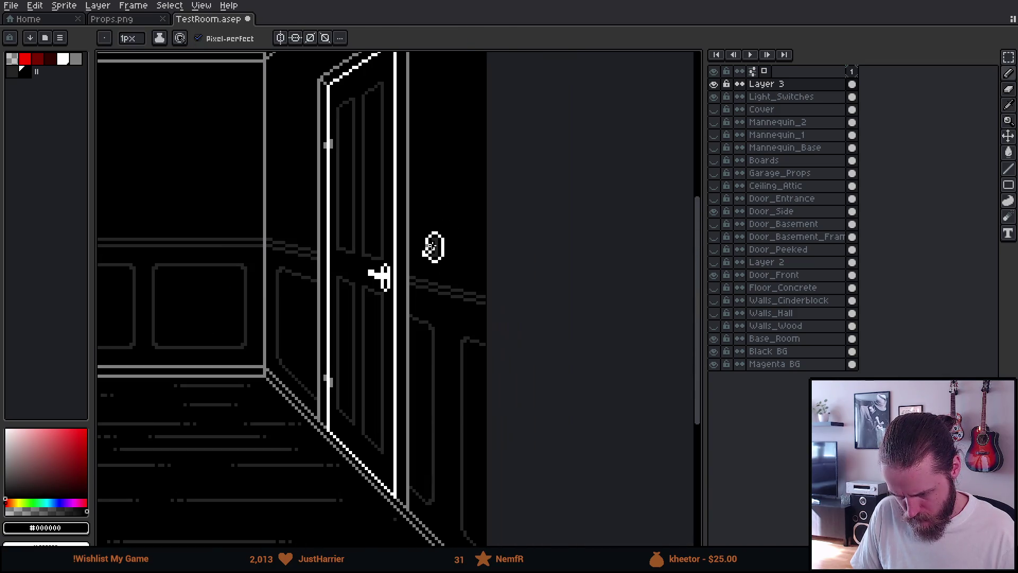
scroll(230, 316, "down", 2)
scroll(301, 296, "up", 1)
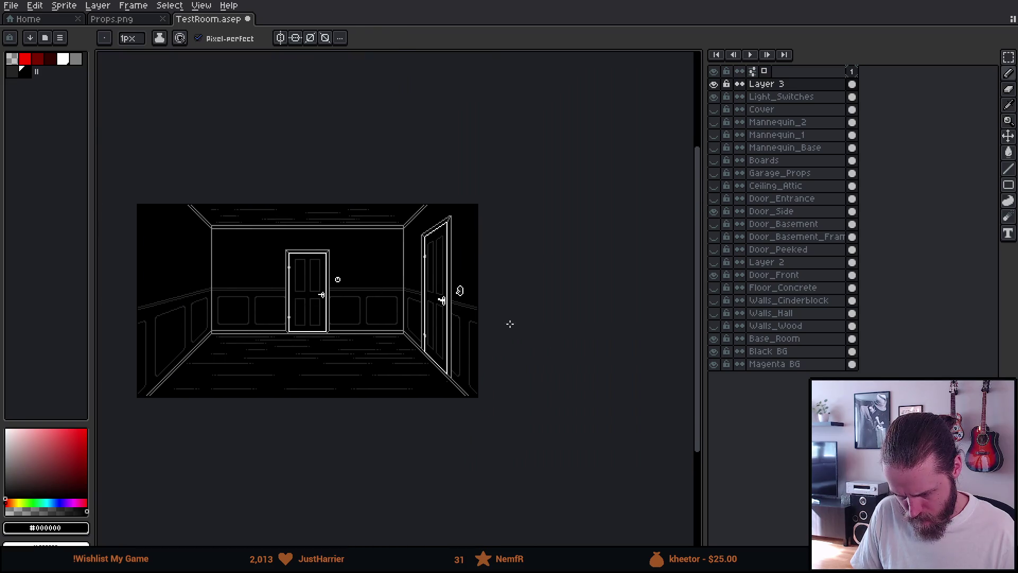
scroll(515, 329, "up", 3)
key("v")
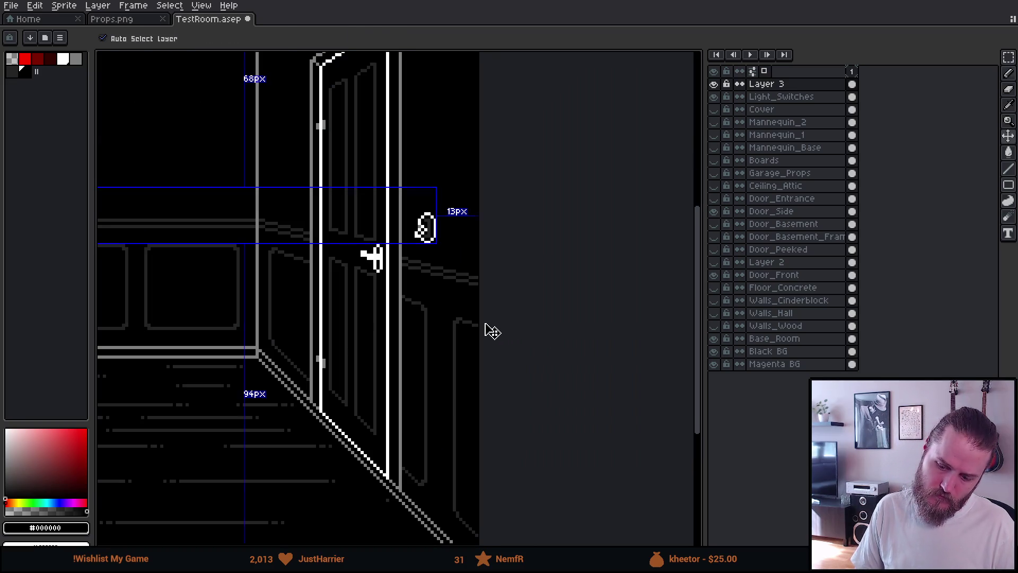
key("b")
scroll(408, 225, "up", 3)
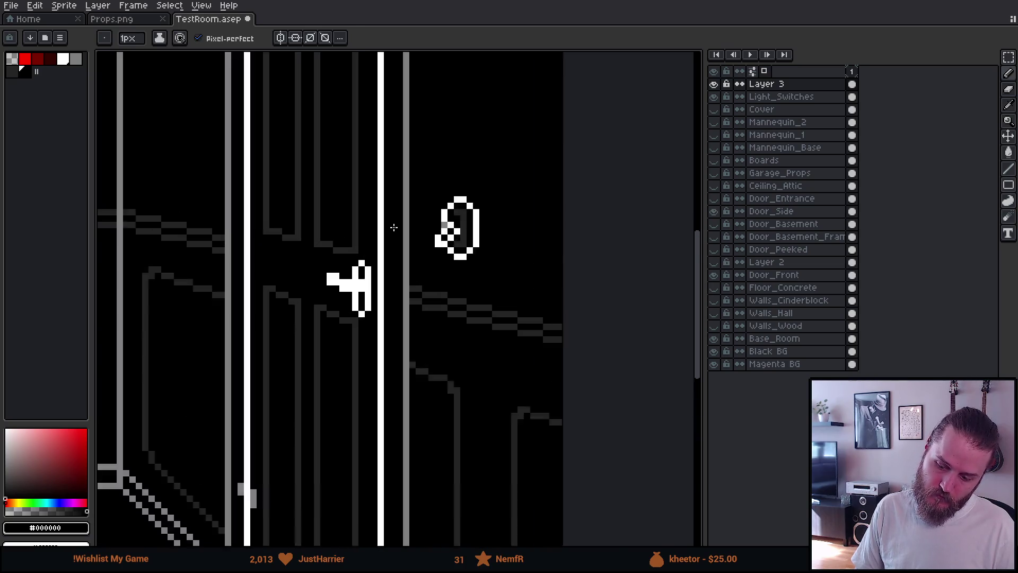
scroll(586, 228, "up", 1)
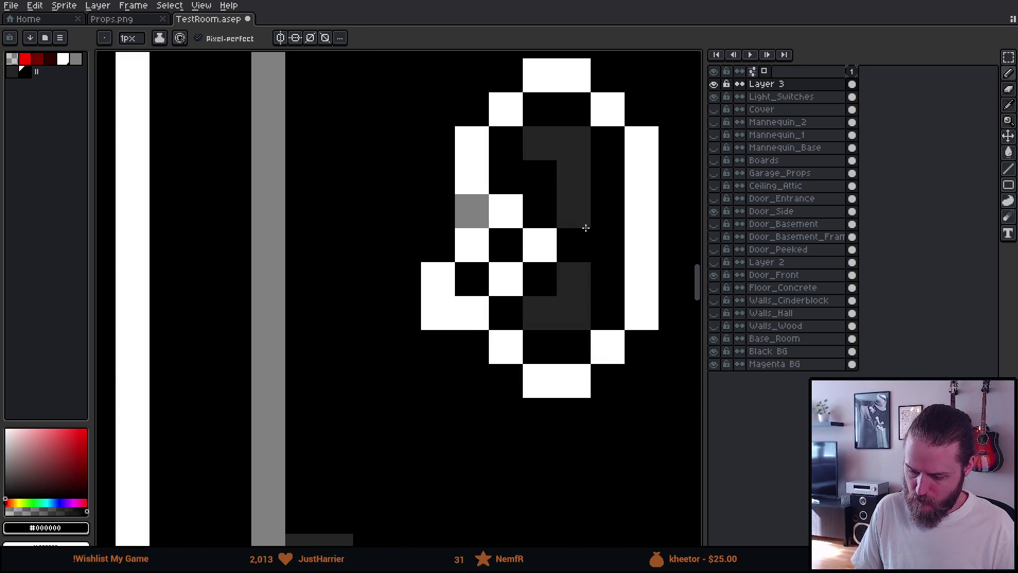
left_click(486, 218, "alt")
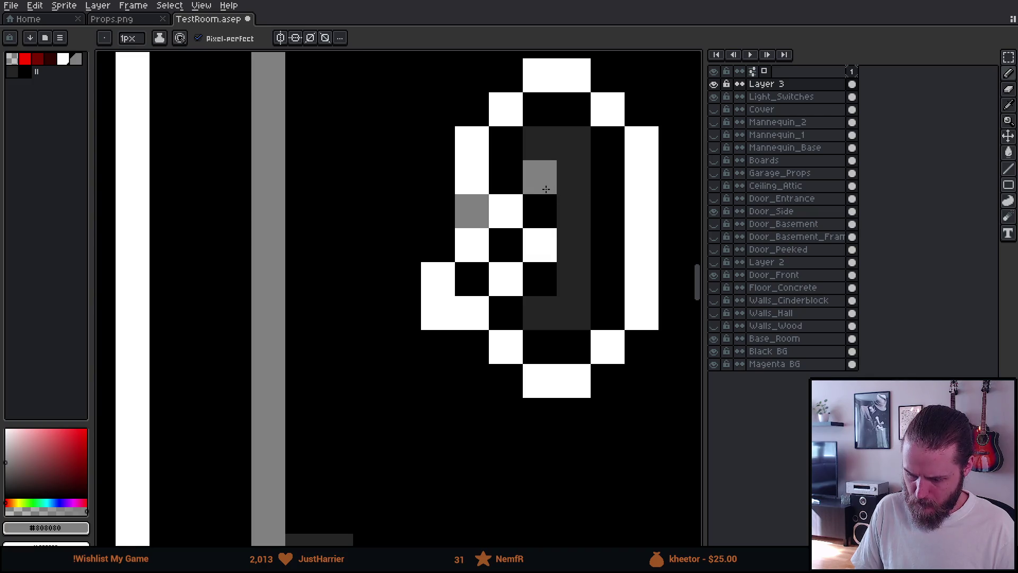
key("v")
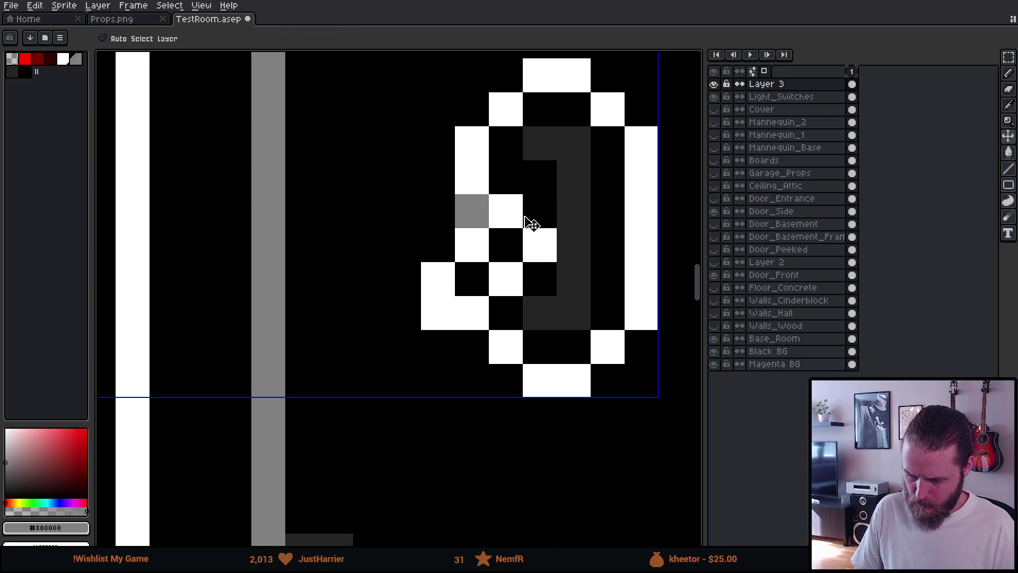
key("b")
left_click(501, 209)
left_click(500, 180)
left_click(540, 178)
left_click(564, 216)
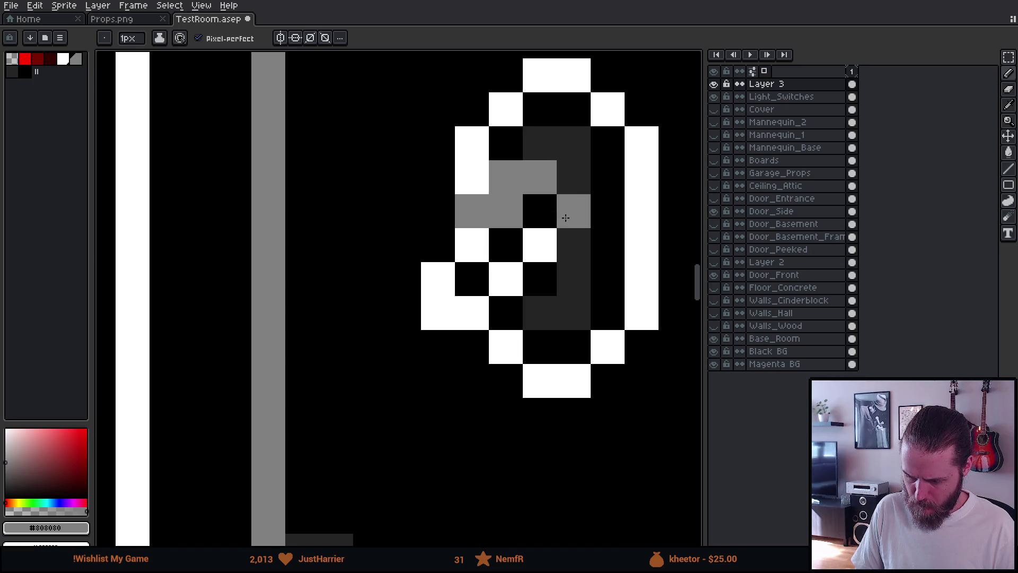
left_click(572, 185)
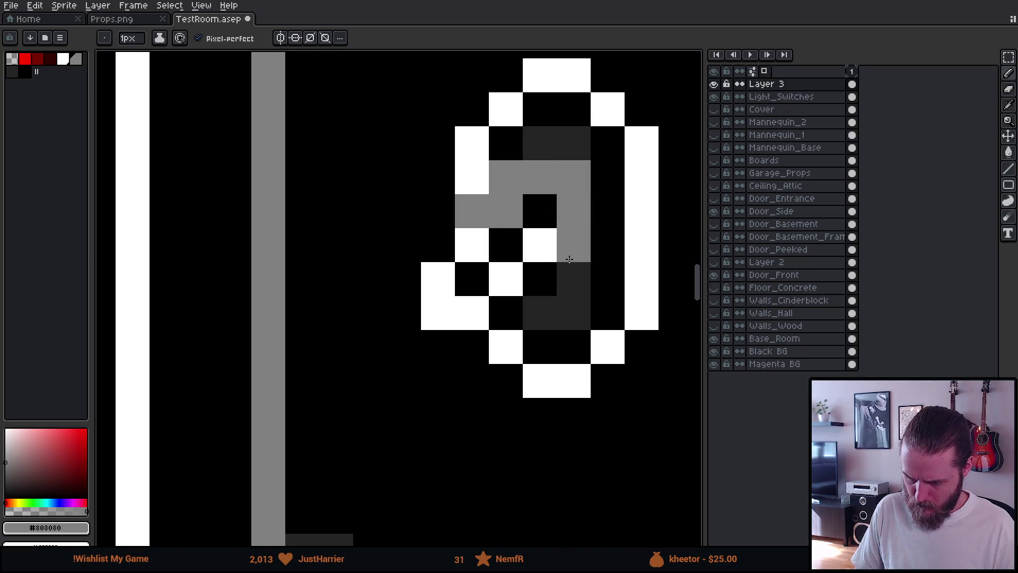
key("x")
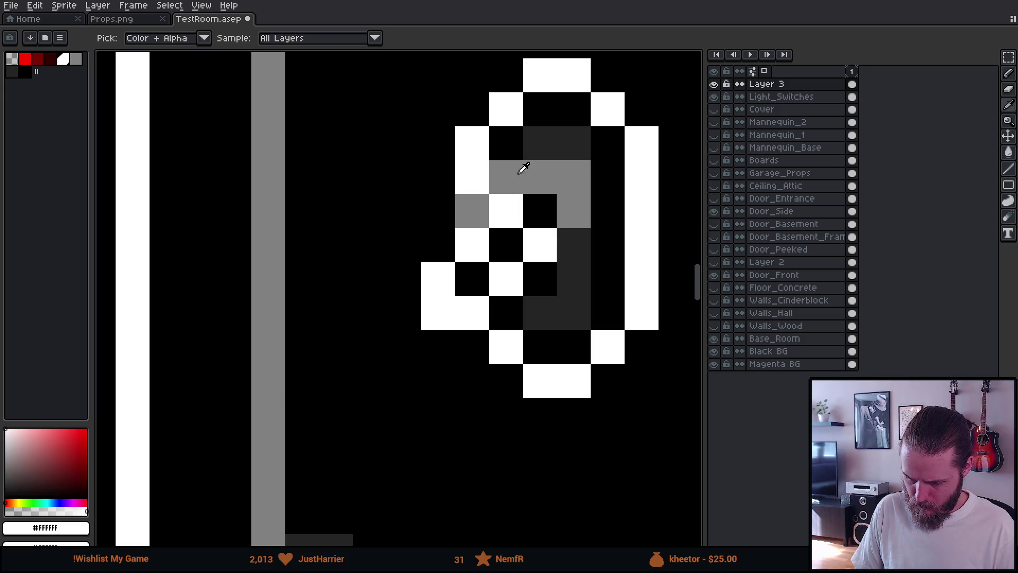
left_click(504, 151, "alt")
left_click_drag(505, 178, 518, 220)
key("ctrl+z")
scroll(531, 238, "down", 4)
scroll(578, 318, "up", 4)
key("ctrl+z")
key("ctrl+z")
key("ctrl+z")
key("ctrl+z")
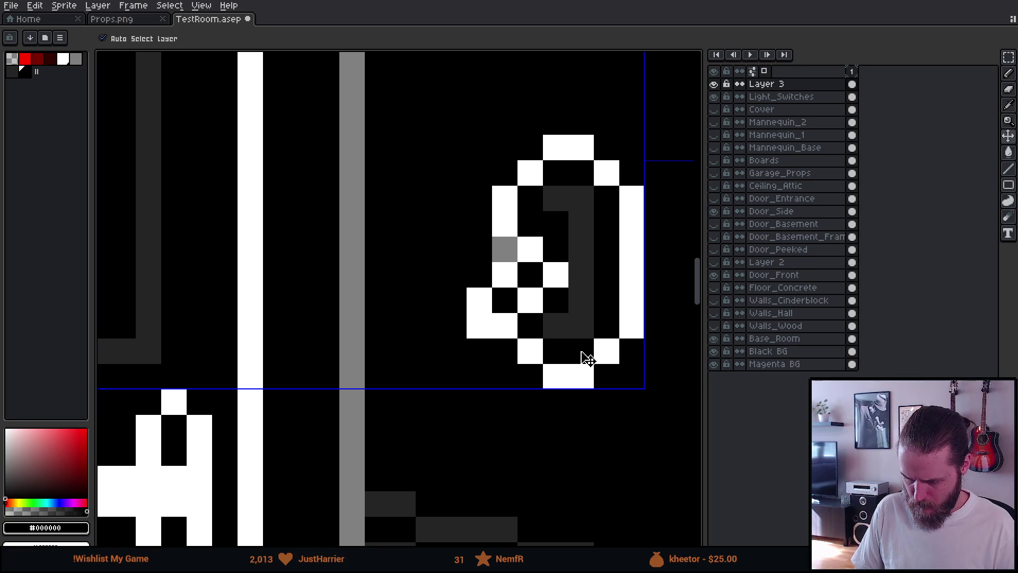
key("ctrl+z")
scroll(583, 350, "down", 5)
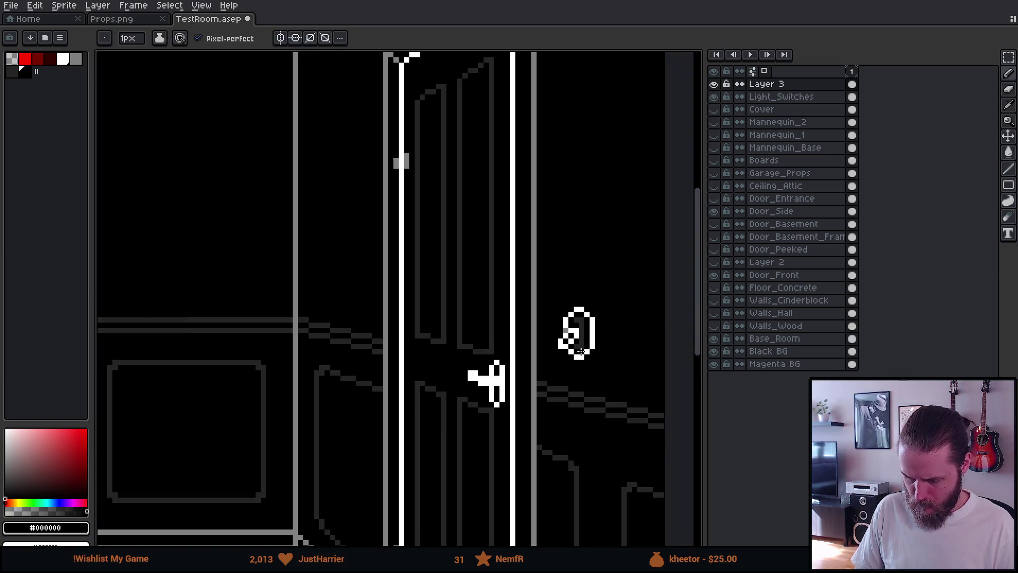
left_click(714, 84)
left_click(714, 84)
left_click(714, 84)
left_click(715, 84)
left_click(714, 84)
left_click(716, 84)
left_click(715, 84)
left_click(716, 84)
left_click(715, 84)
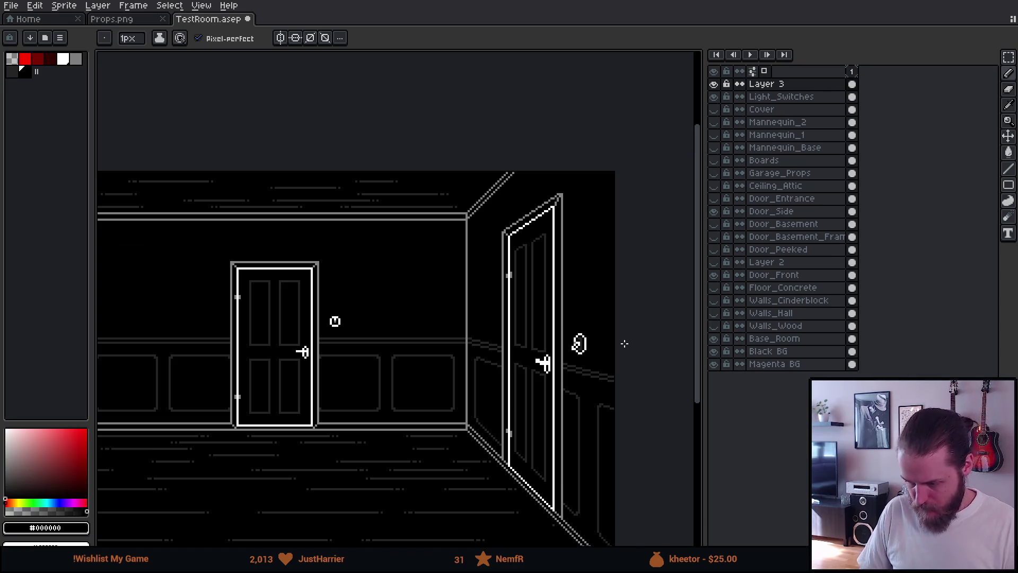
- Fill the right switch's dark-grey pixels with mid-grey #808080 using the paint bucket
scroll(615, 337, "up", 3)
scroll(468, 401, "up", 7)
scroll(468, 401, "up", 3)
left_click_drag(502, 241, 489, 321)
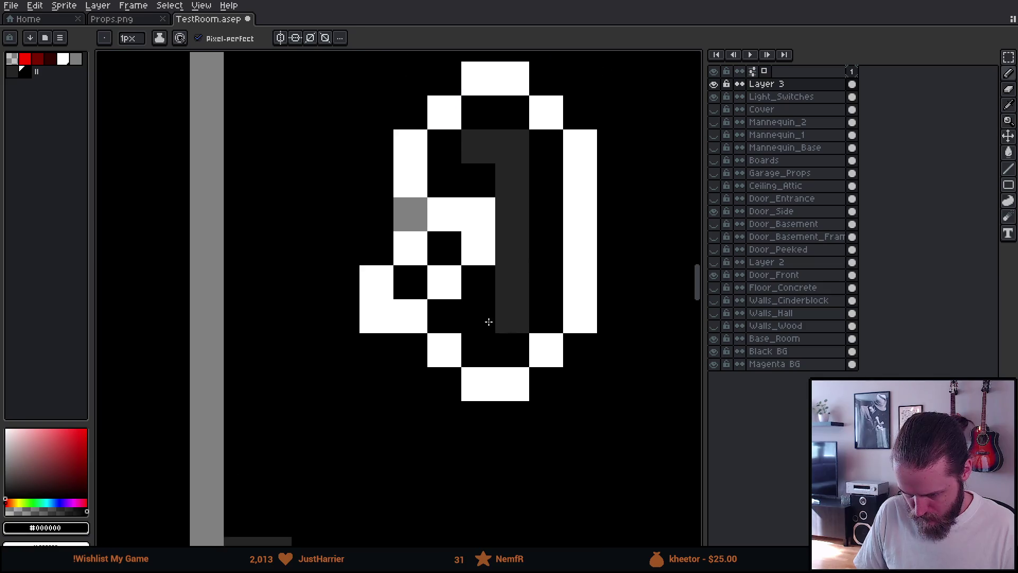
left_click(418, 208, "alt")
left_click(508, 165)
key("g")
left_click(507, 166)
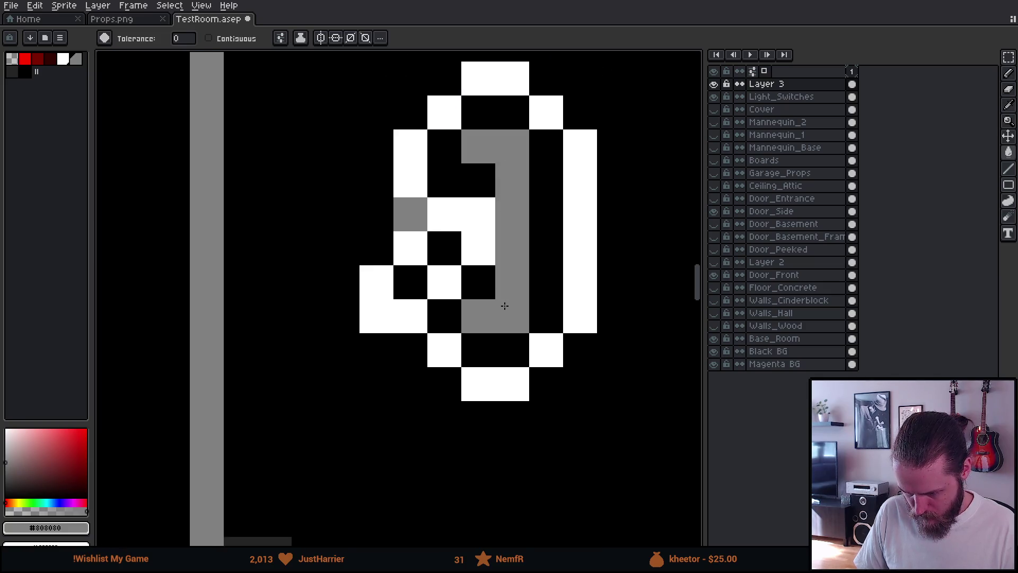
scroll(504, 306, "down", 4)
scroll(503, 302, "down", 3)
left_click_drag(338, 322, 377, 346)
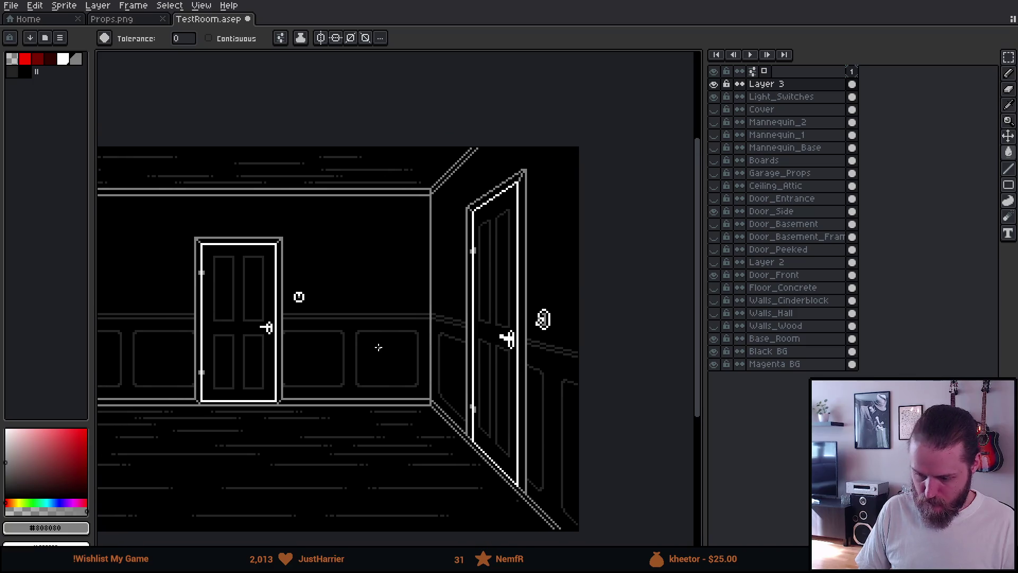
- Hide Layer 3 to compare, then fill the Light_Switches switch's dark interior with grey
left_click(715, 85)
left_click(716, 85)
left_click(714, 85)
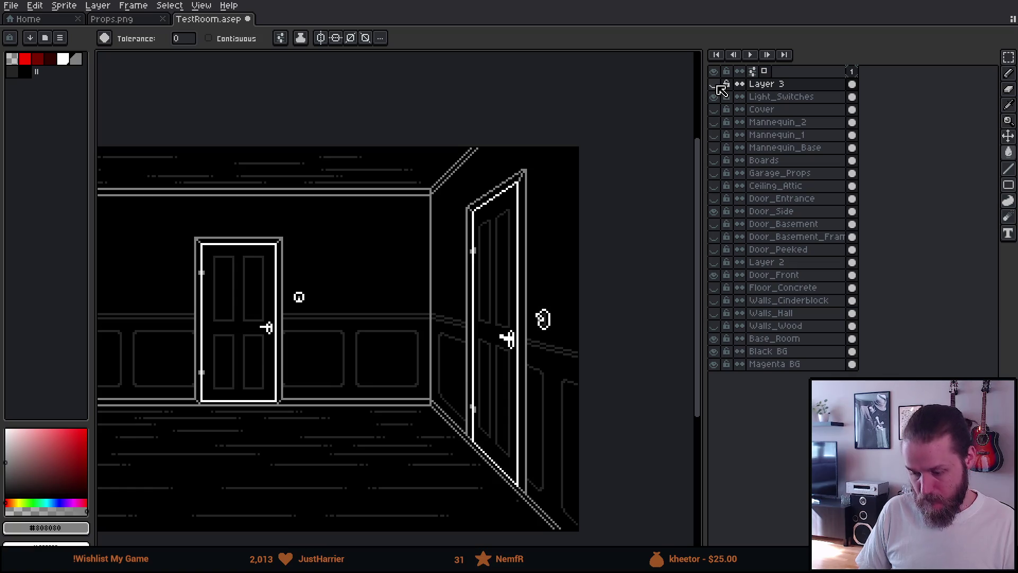
left_click(715, 85)
left_click(715, 84)
left_click(774, 97)
scroll(567, 317, "up", 3)
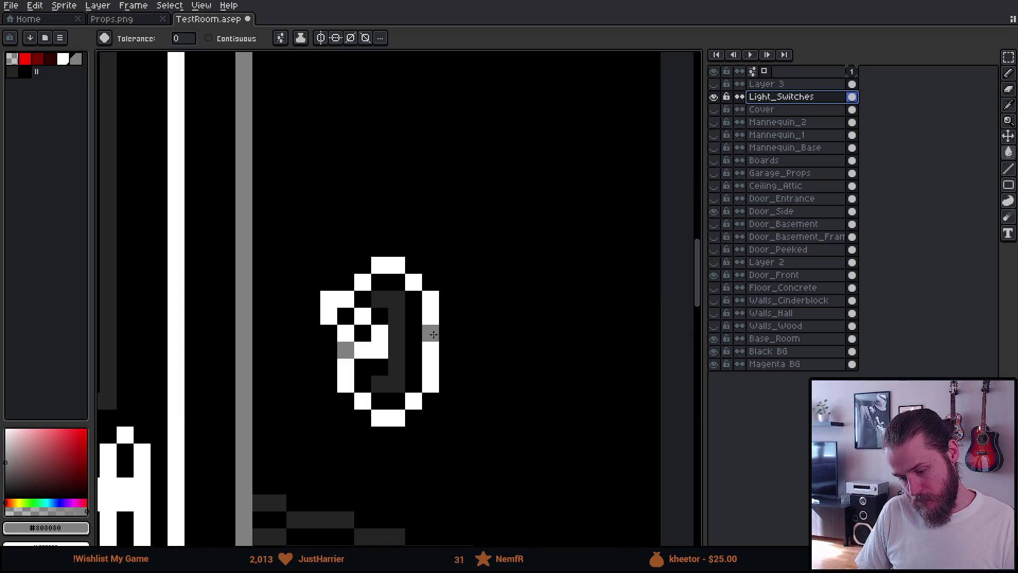
left_click(401, 323)
scroll(401, 323, "down", 3)
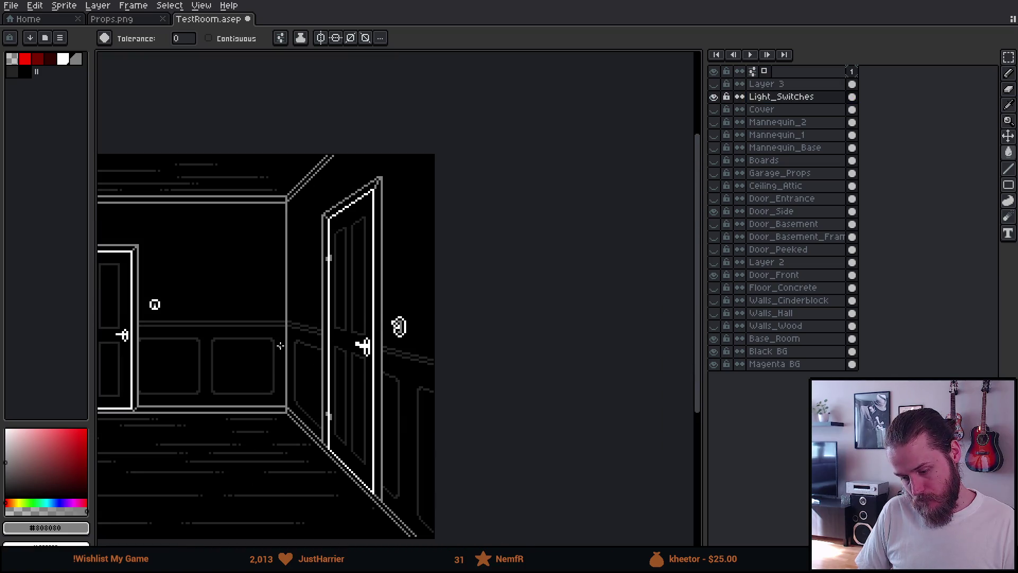
left_click_drag(280, 345, 438, 351)
left_click(718, 86)
left_click(718, 86)
left_click(719, 86)
left_click(719, 86)
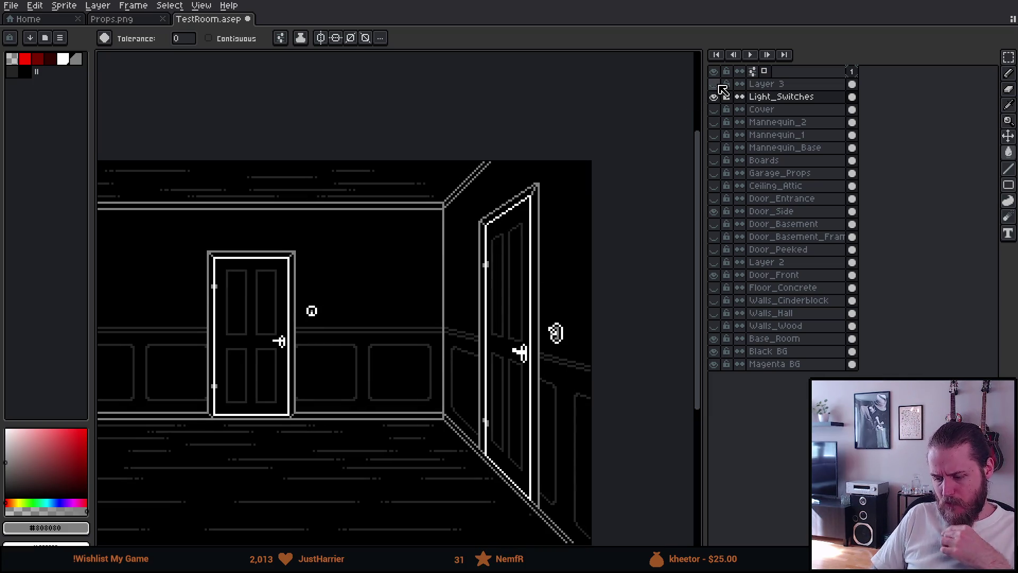
left_click(718, 86)
left_click(719, 86)
left_click(719, 85)
left_click(719, 85)
left_click(719, 85)
left_click(720, 85)
left_click(719, 85)
left_click(720, 85)
left_click(720, 84)
left_click(720, 85)
left_click(720, 85)
left_click(720, 85)
left_click(720, 85)
left_click(720, 85)
left_click(720, 85)
left_click(720, 85)
left_click(719, 85)
left_click(720, 84)
left_click(719, 85)
left_click(719, 85)
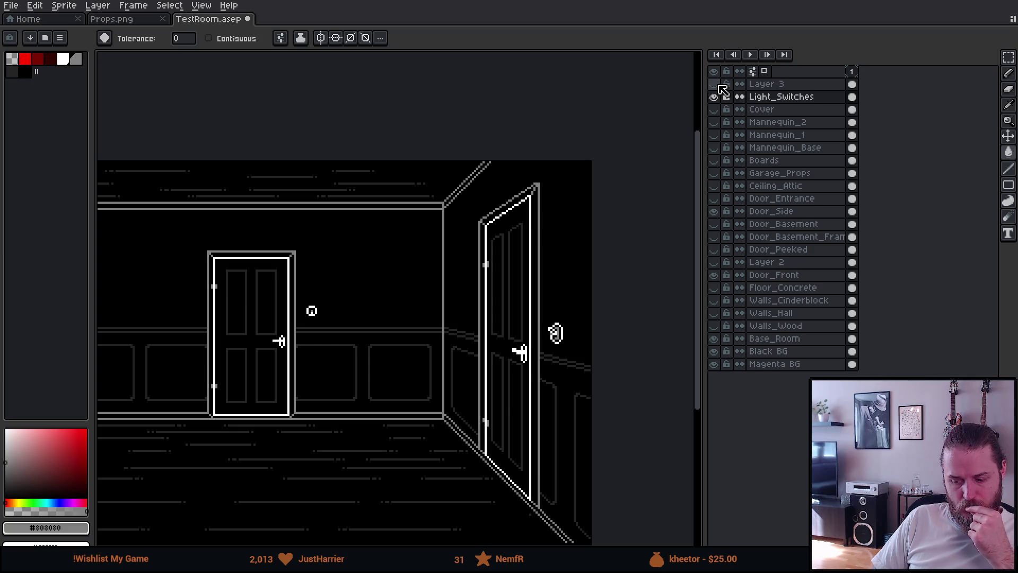
left_click(720, 85)
left_click(720, 85)
left_click(720, 85)
left_click(720, 85)
left_click(720, 84)
left_click(720, 85)
left_click(720, 85)
left_click(720, 85)
left_click(720, 85)
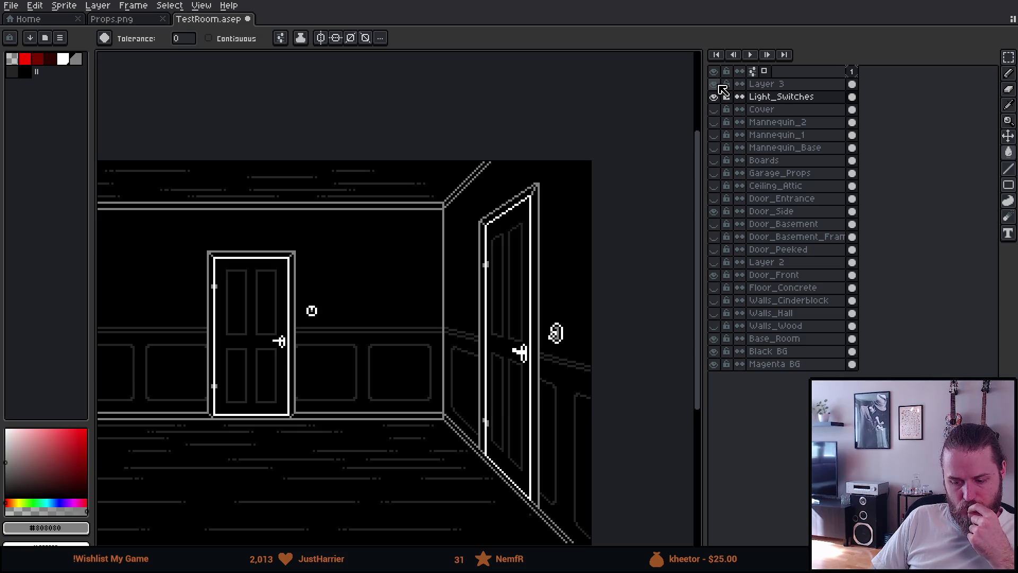
left_click(720, 84)
left_click(719, 85)
left_click(720, 84)
left_click(720, 85)
left_click(720, 85)
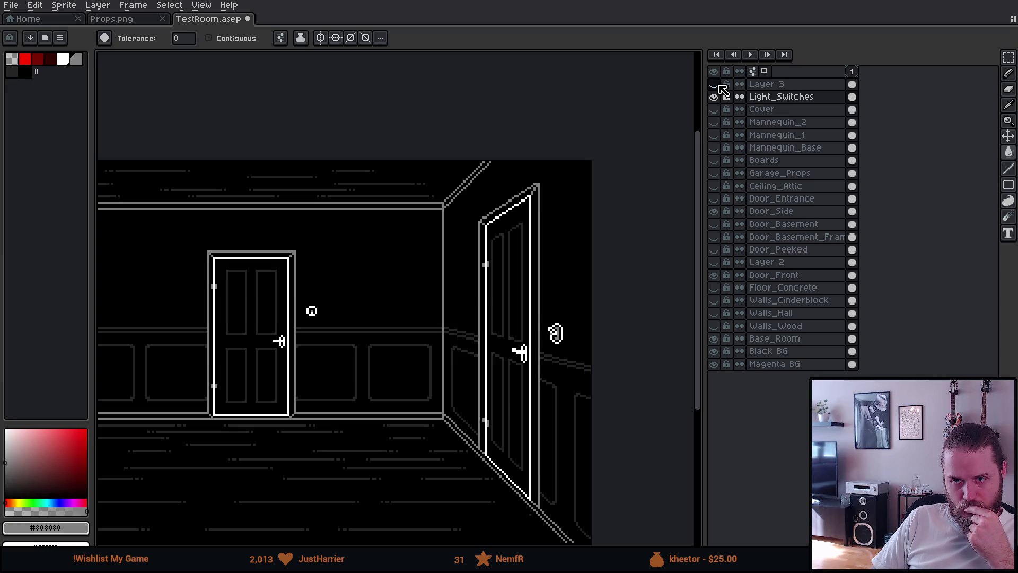
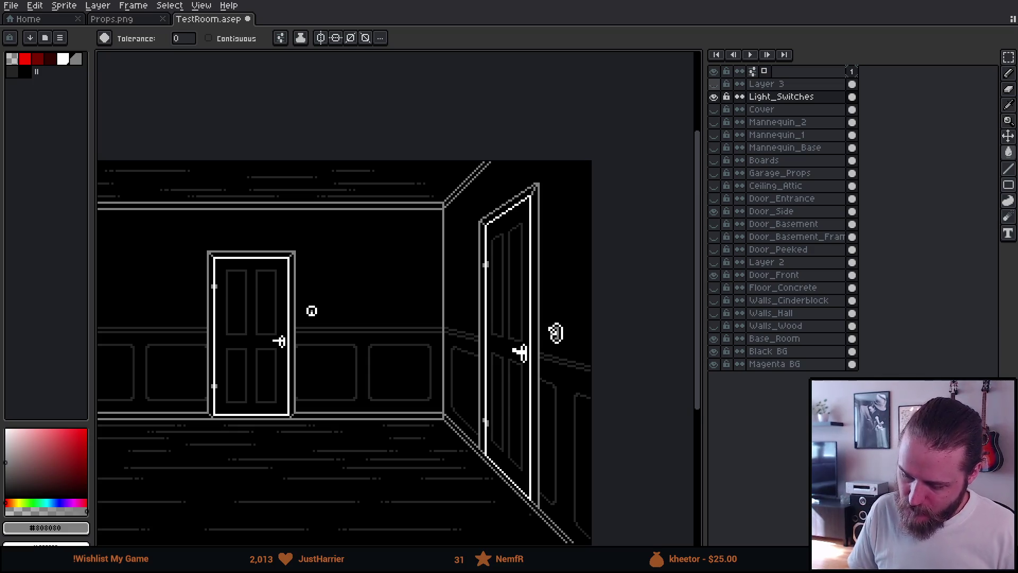
- Cut the side-door light switch out of TestRoom's Light_Switches layer
left_click(753, 97)
scroll(589, 281, "up", 3)
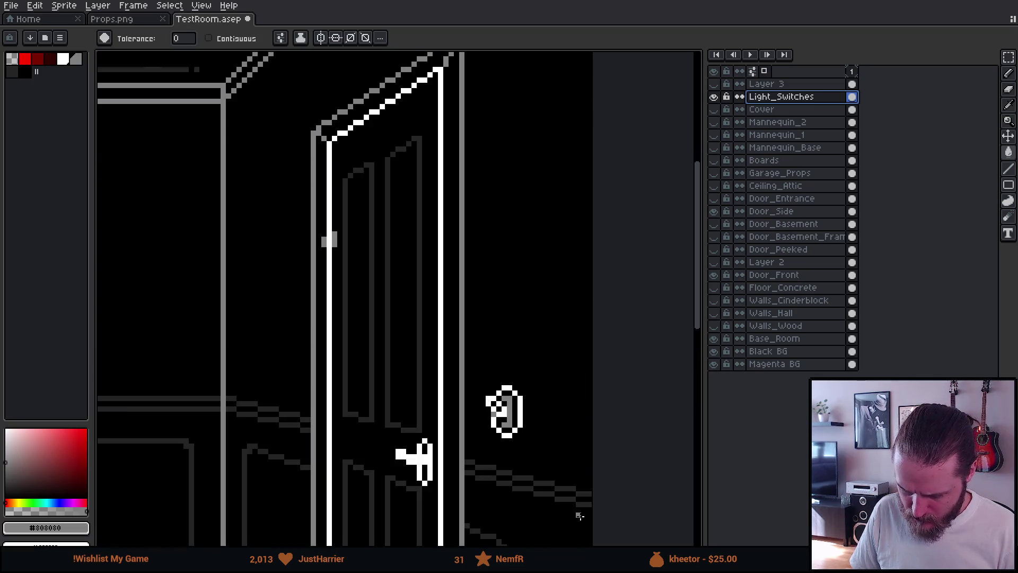
scroll(580, 516, "up", 3)
key("m")
mouse_move(288, 160)
left_mouse_down()
mouse_move(328, 188)
mouse_move(519, 417)
left_mouse_up()
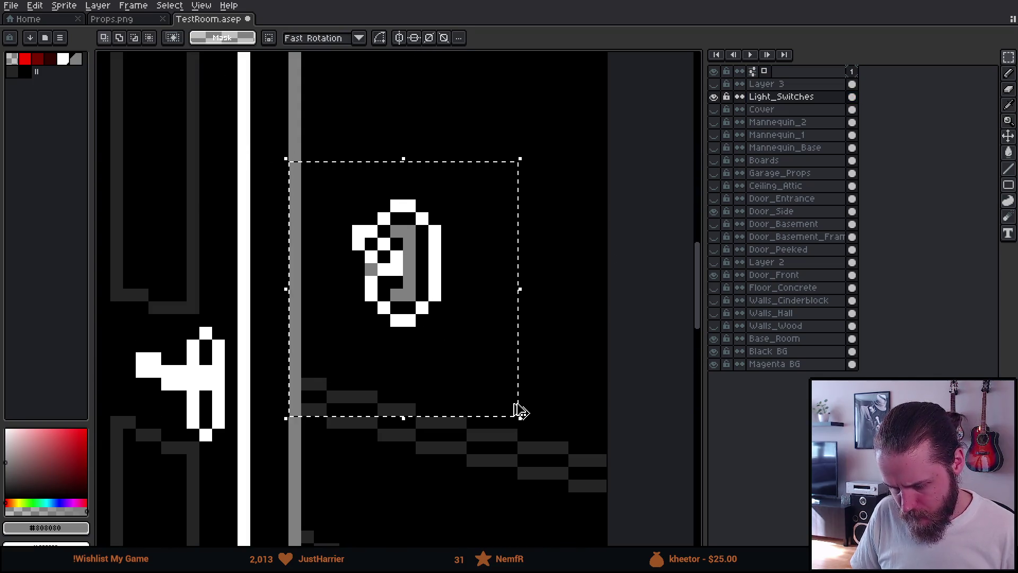
key("Delete")
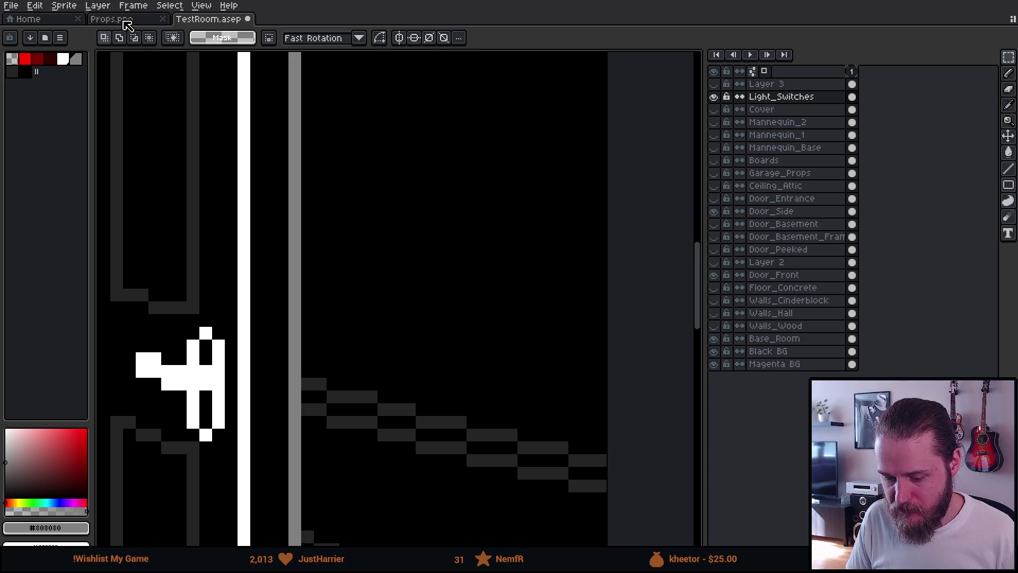
- Paste the switch into Props.png, placed below and right of the existing switch
left_click(124, 19)
mouse_move(493, 274)
left_mouse_down()
mouse_move(264, 280)
mouse_move(295, 159)
mouse_move(332, 252)
left_mouse_up()
left_click(356, 321)
key("ctrl+v")
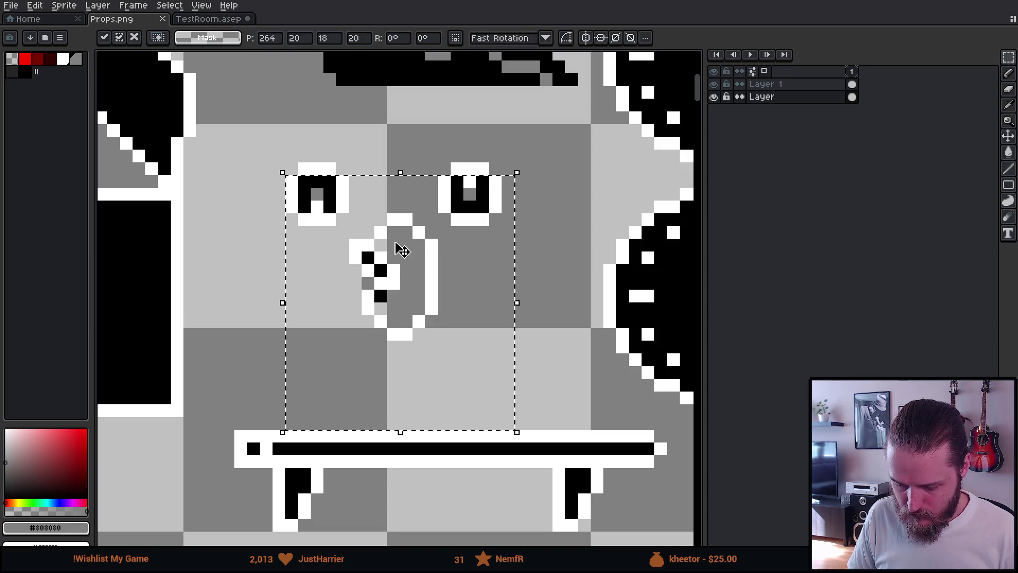
mouse_move(424, 297)
left_mouse_down()
mouse_move(499, 342)
mouse_move(495, 352)
left_mouse_up()
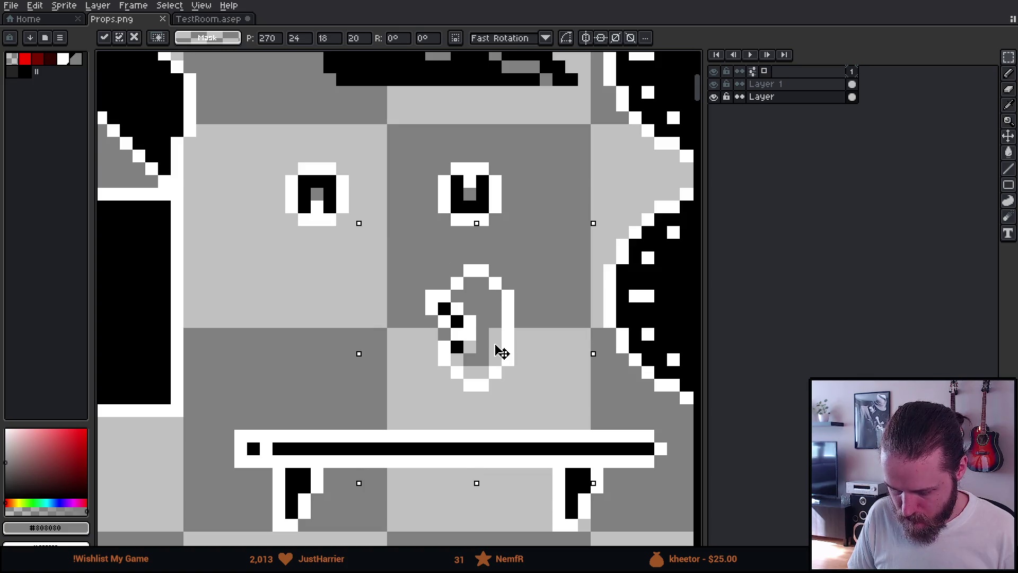
key("Return")
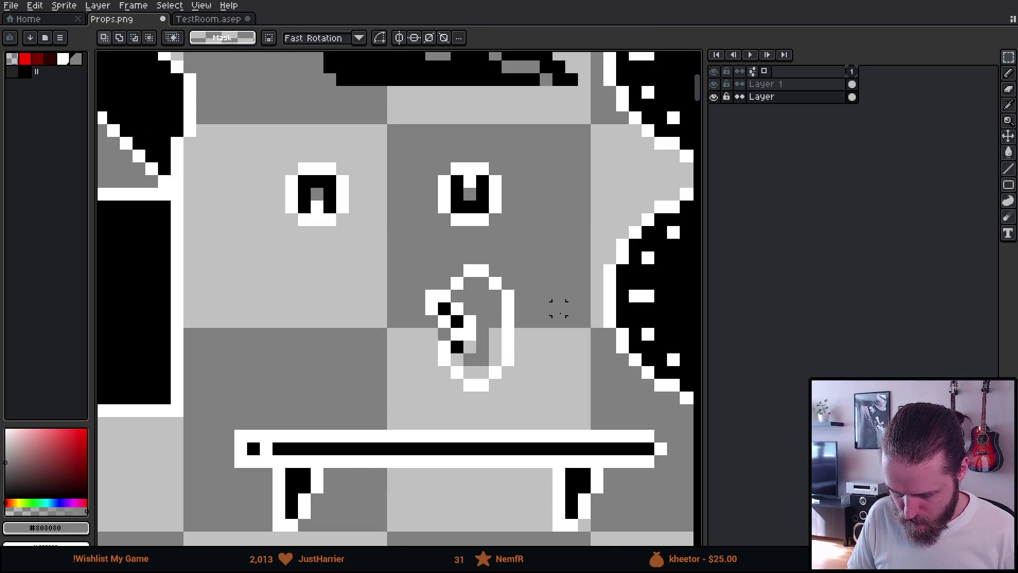
scroll(541, 272, "up", 4)
- Fill the switch ring's top and a stripe down its right side with black
left_click(235, 372, "alt")
scroll(235, 372, "down", 2)
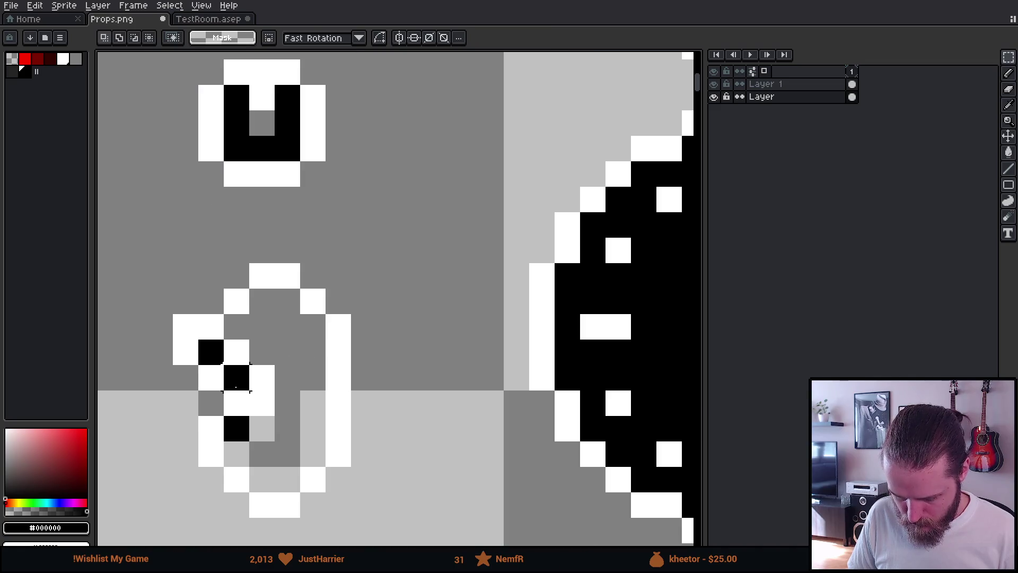
key("g")
left_click(238, 39)
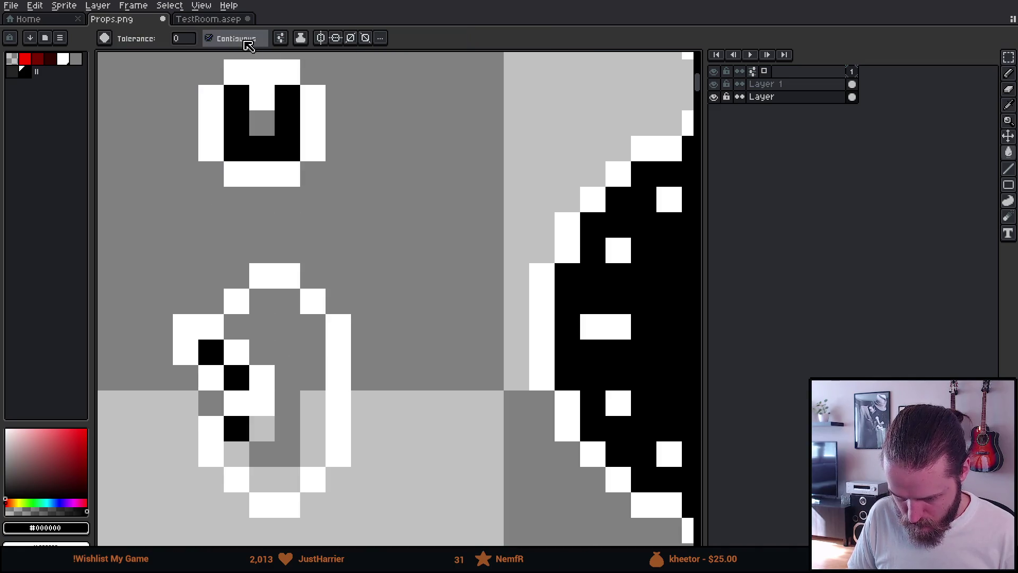
left_click_drag(288, 301, 262, 302)
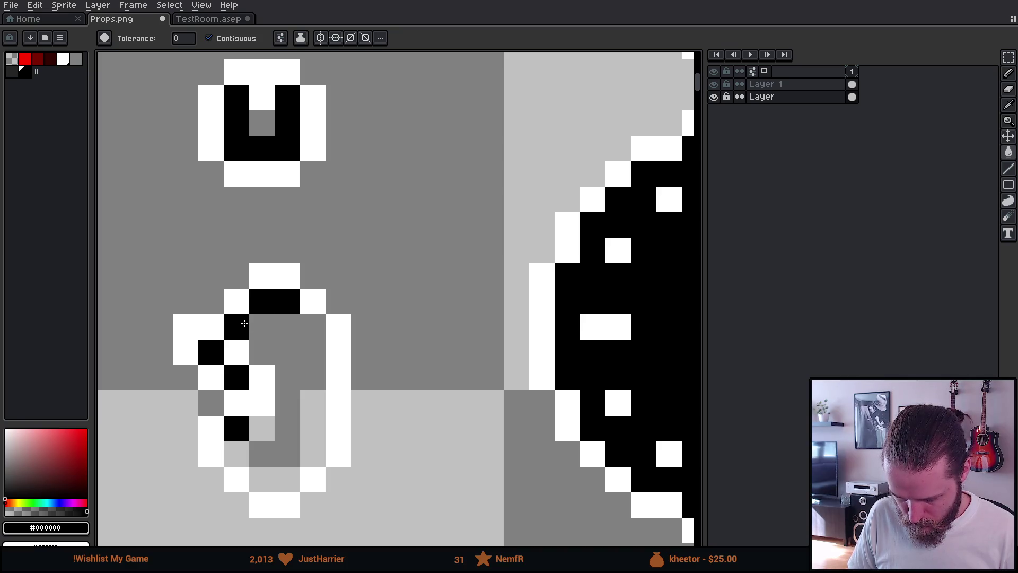
left_click_drag(280, 431, 266, 431)
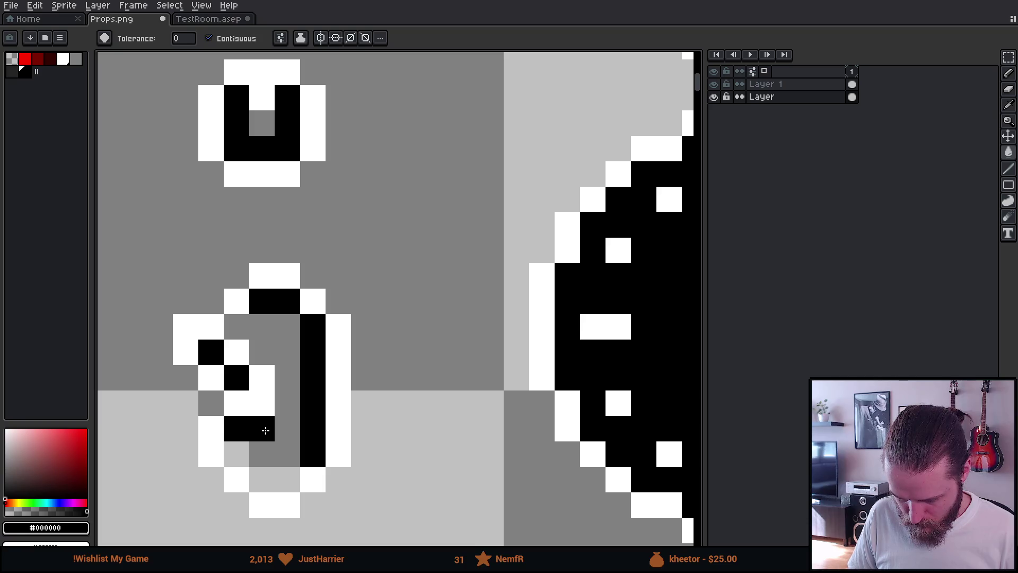
- Blacken the switch's lower-left pixels, fix a stray pixel, and add a new layer
left_click(236, 452)
left_click(261, 479)
left_click(287, 480)
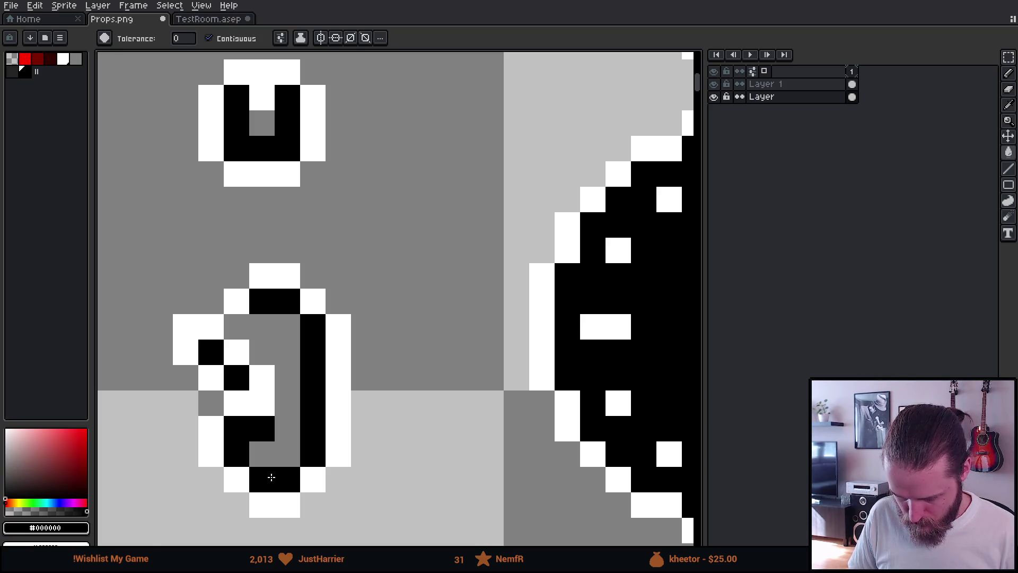
scroll(269, 477, "down", 4)
scroll(287, 427, "up", 3)
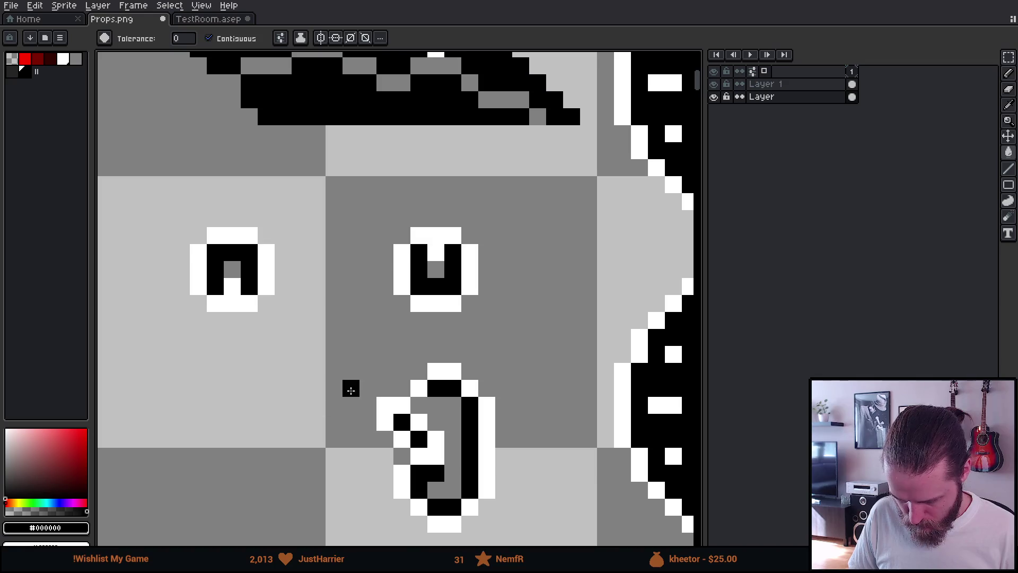
right_click(425, 419)
left_click(436, 423)
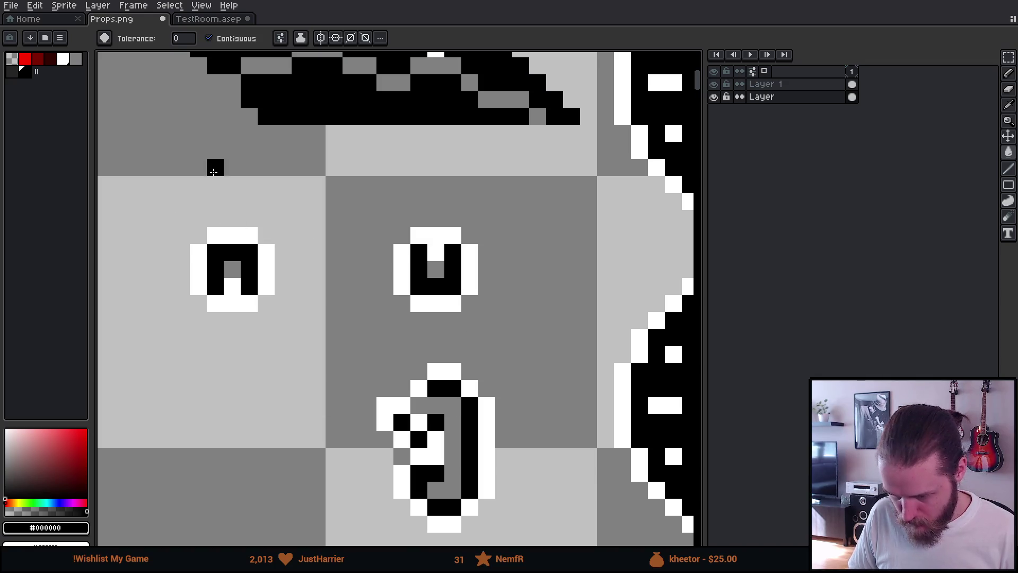
key("shift+ctrl+n")
double_click(789, 97)
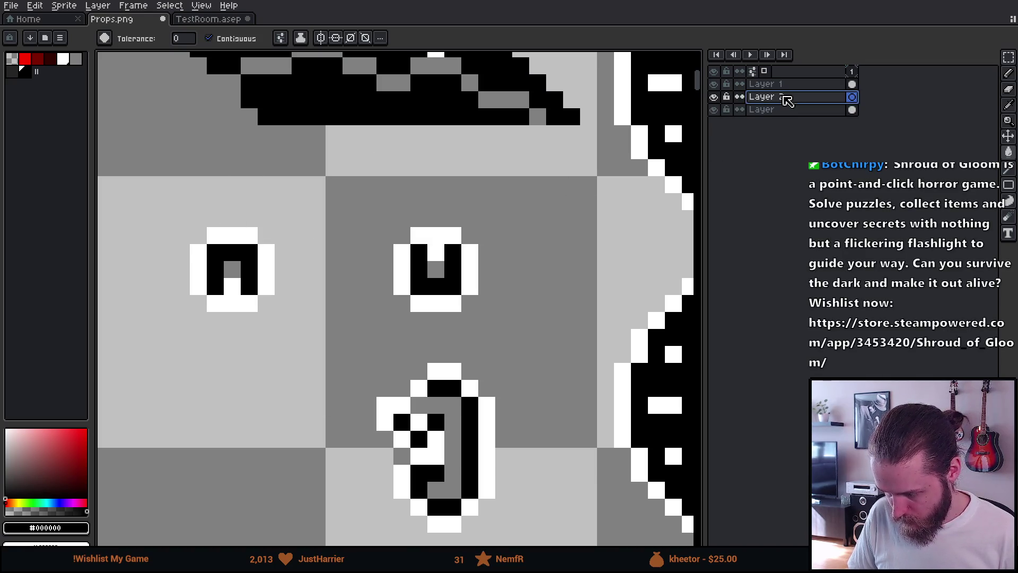
- Move Layer 2 to the bottom and fill it with purple as a backdrop
left_click_drag(789, 98, 779, 118)
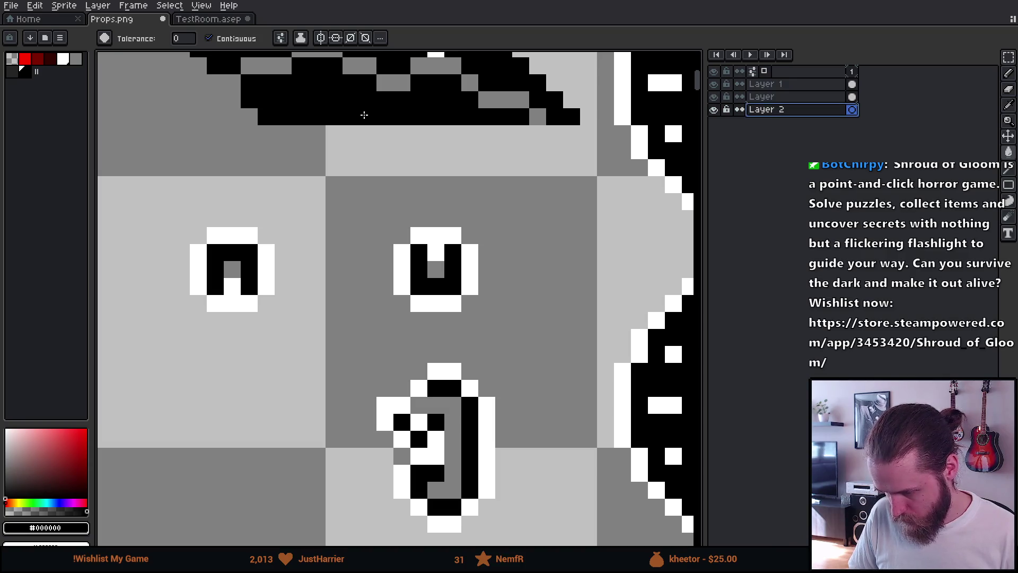
left_click(66, 467)
left_click(69, 503)
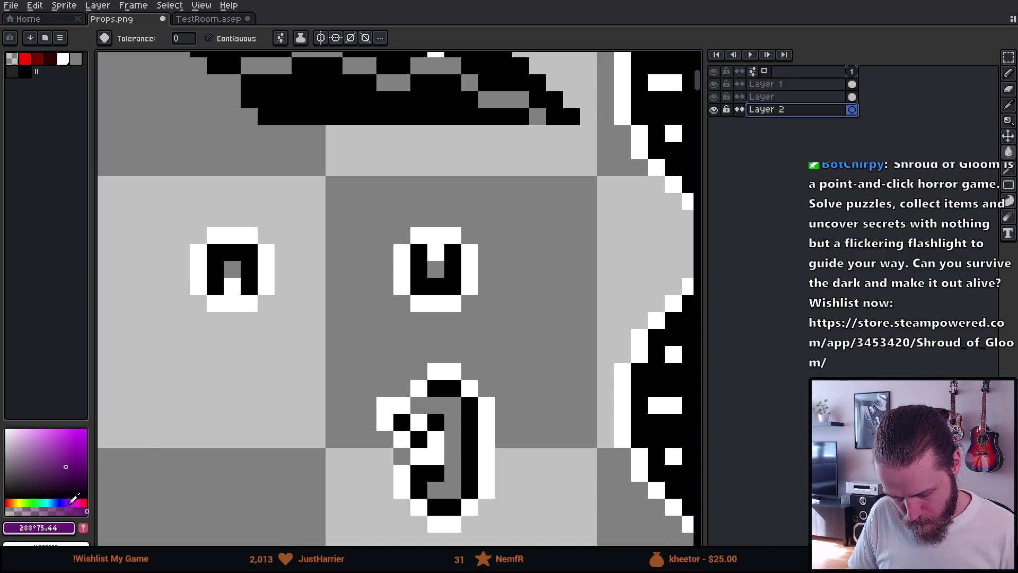
left_click(231, 436)
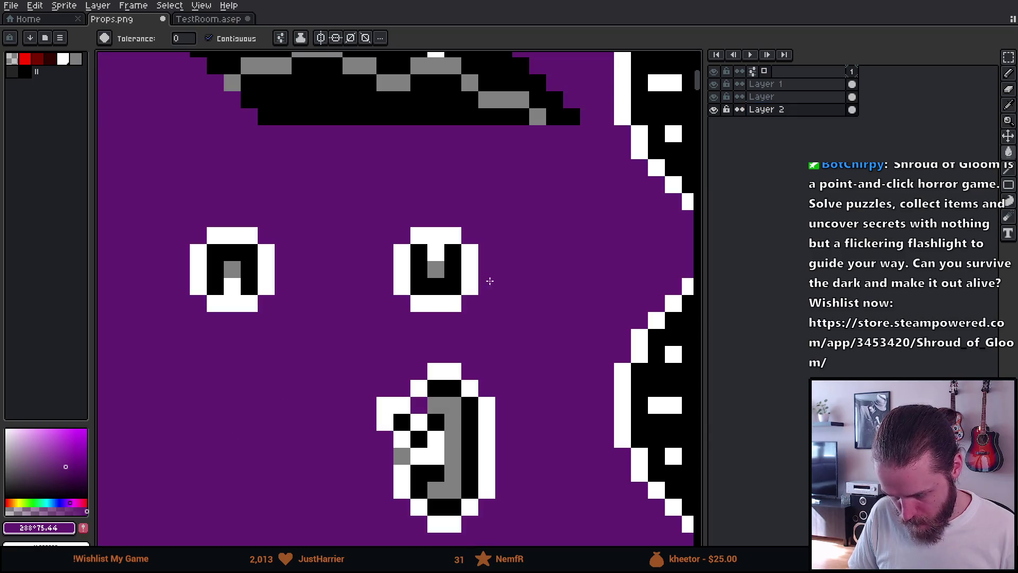
left_click(774, 100)
left_click(774, 100)
left_click(714, 96)
left_click(714, 96)
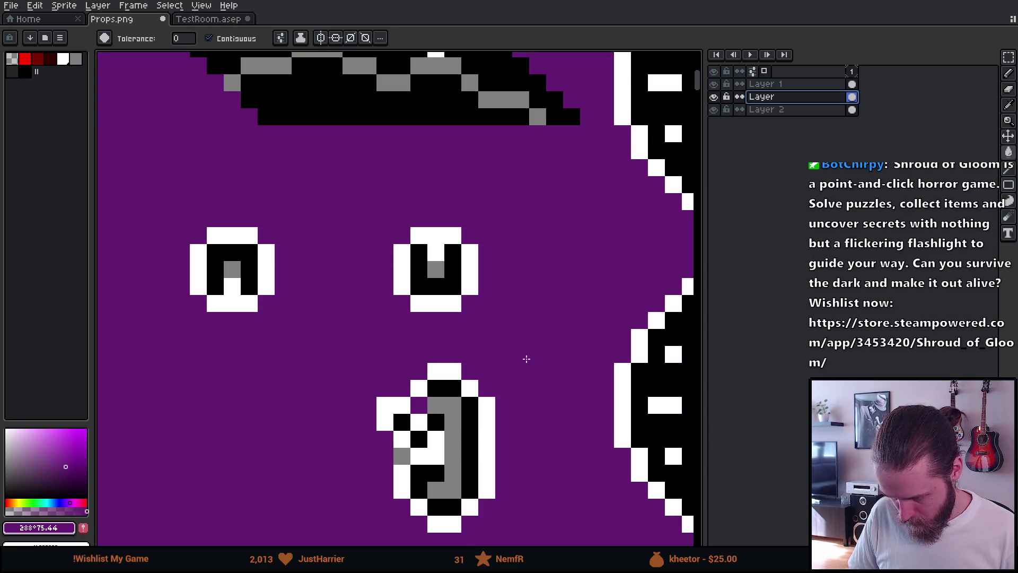
- Select the left light switch and flip it vertically
key("i")
left_click(475, 402)
key("b")
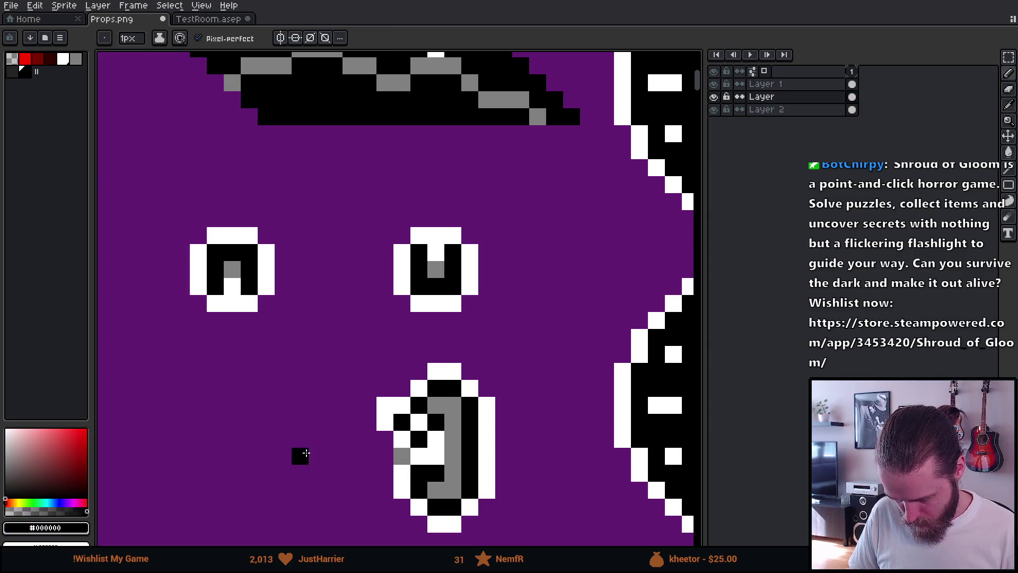
scroll(317, 450, "down", 3)
key("m")
mouse_move(337, 396)
left_mouse_down()
mouse_move(417, 501)
mouse_move(398, 481)
mouse_move(286, 474)
mouse_move(295, 480)
left_mouse_up()
key("shift+v")
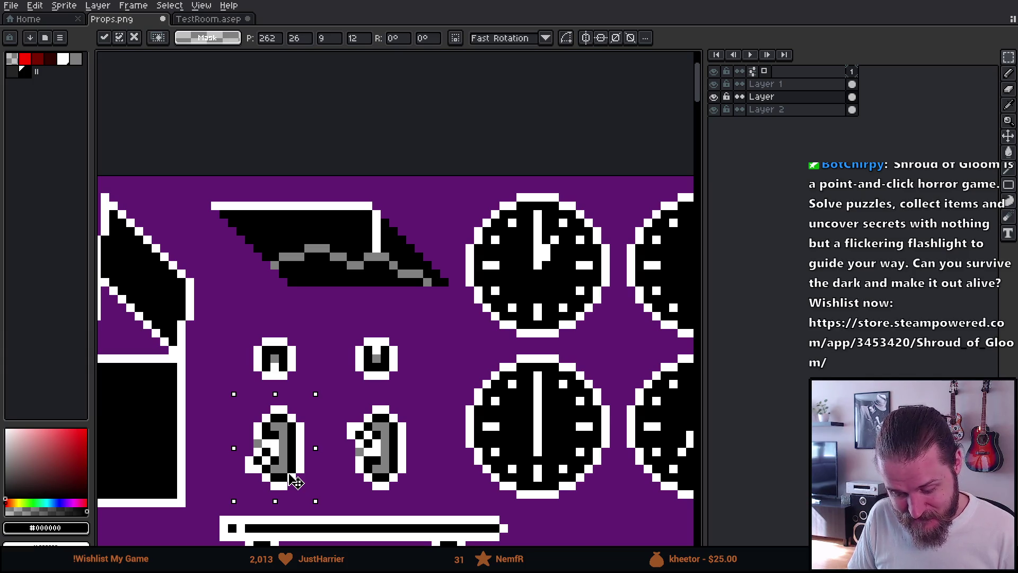
- Deselect and turn one black pixel on the right switch dark grey
left_click_drag(295, 481, 295, 480)
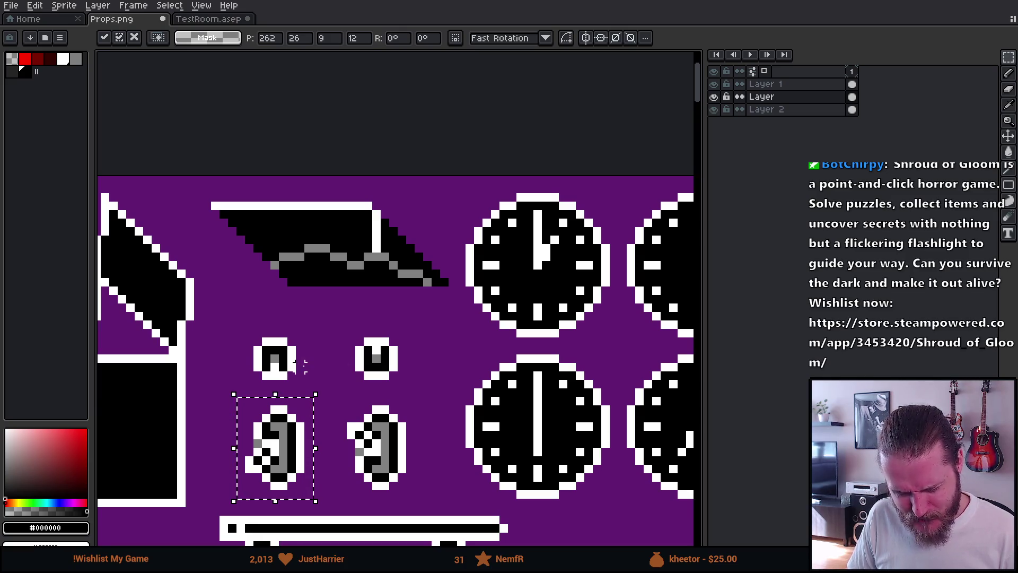
left_click(342, 324)
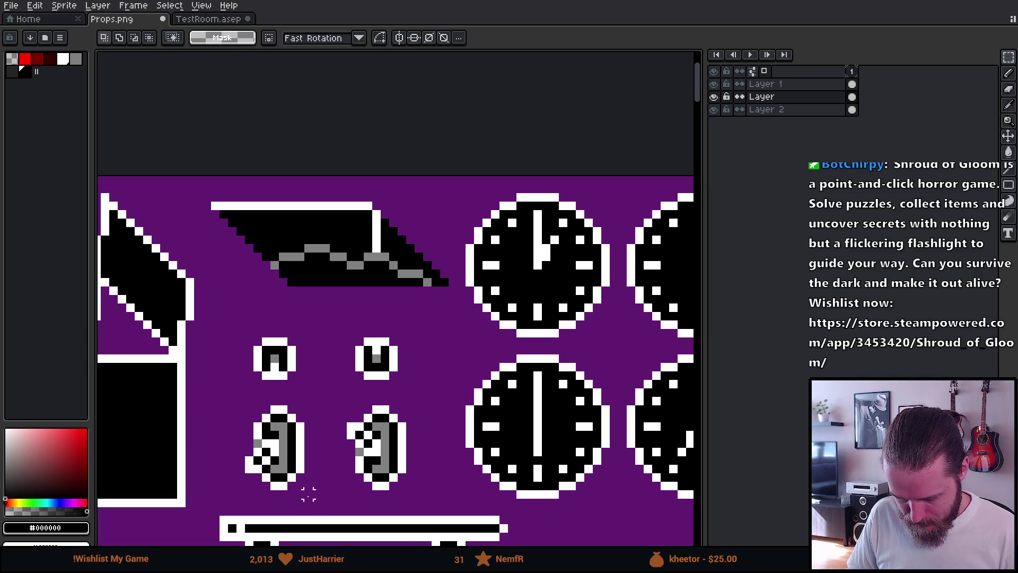
scroll(309, 494, "up", 2)
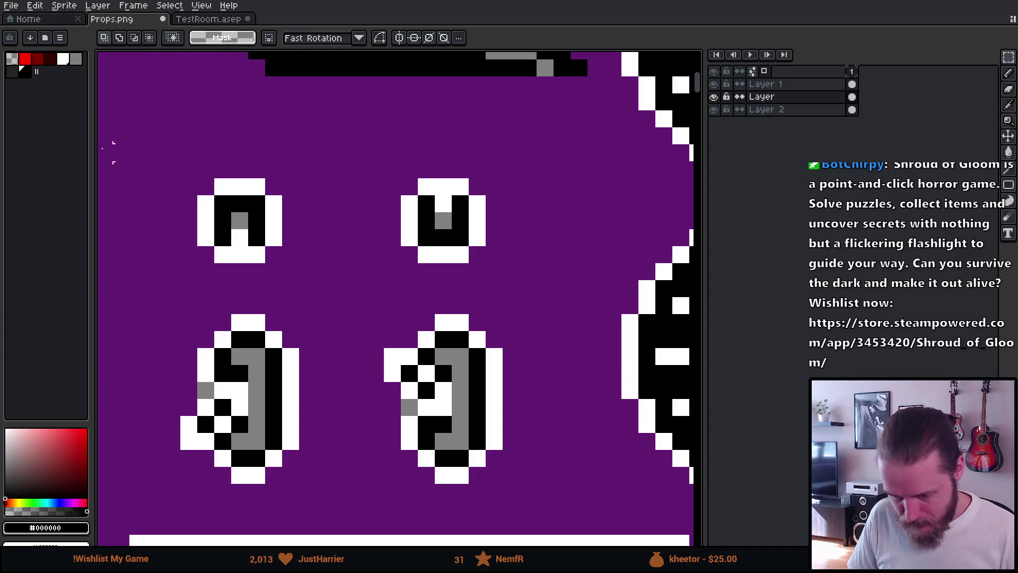
key("b")
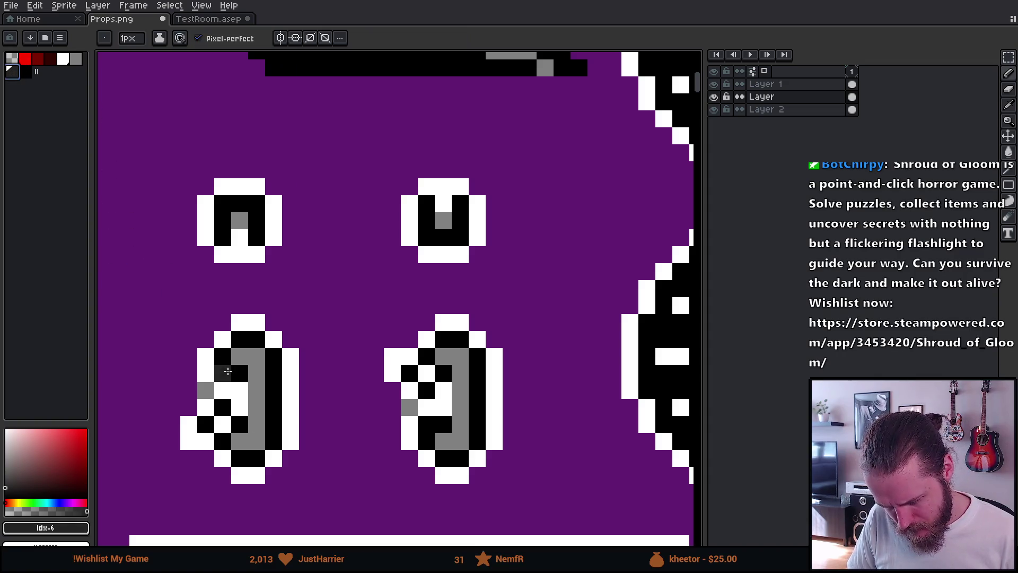
left_click(427, 424)
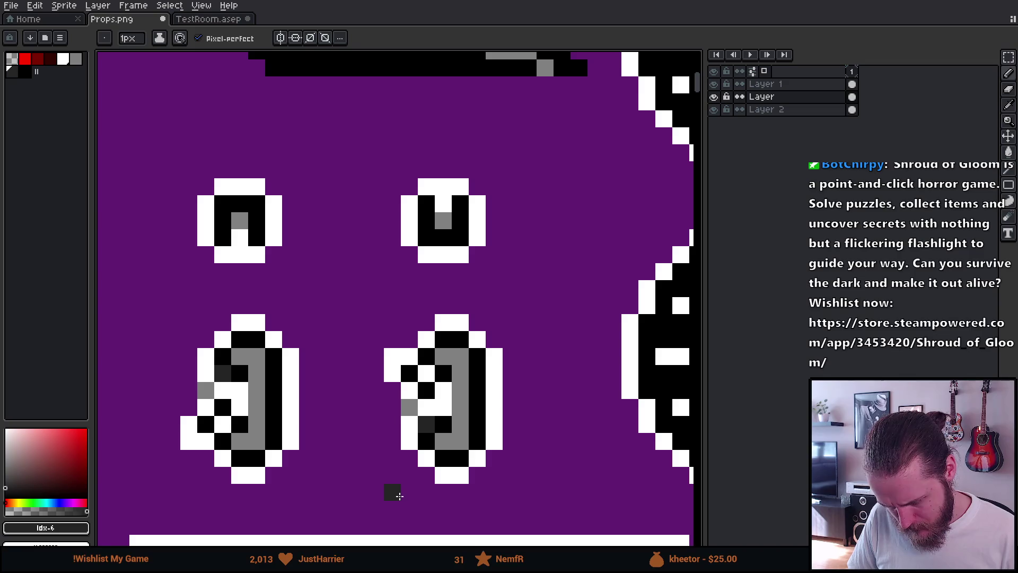
scroll(398, 494, "down", 3)
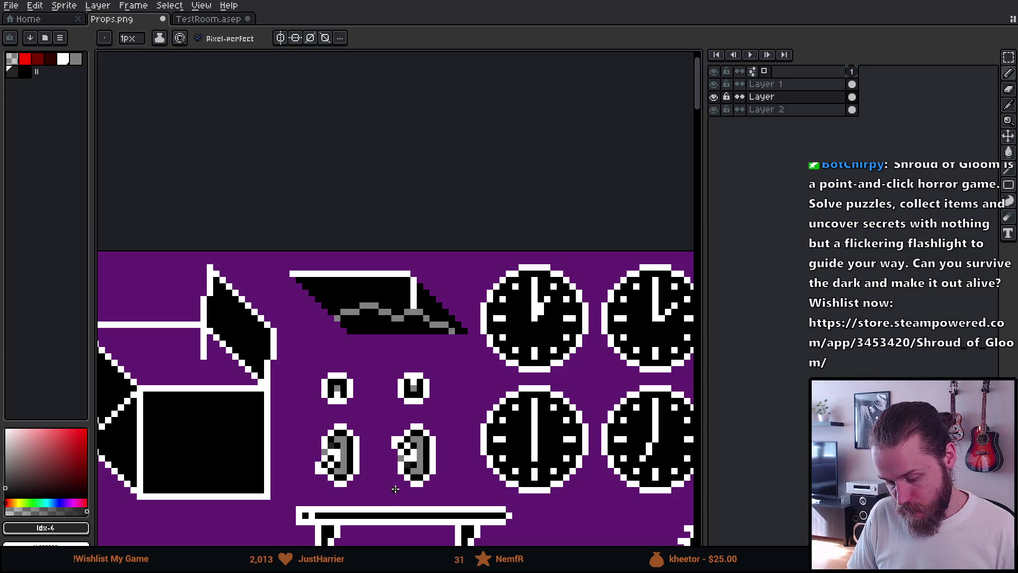
- Save Props.png and hide the purple backdrop layer
left_click_drag(400, 481, 471, 458)
key("ctrl+s")
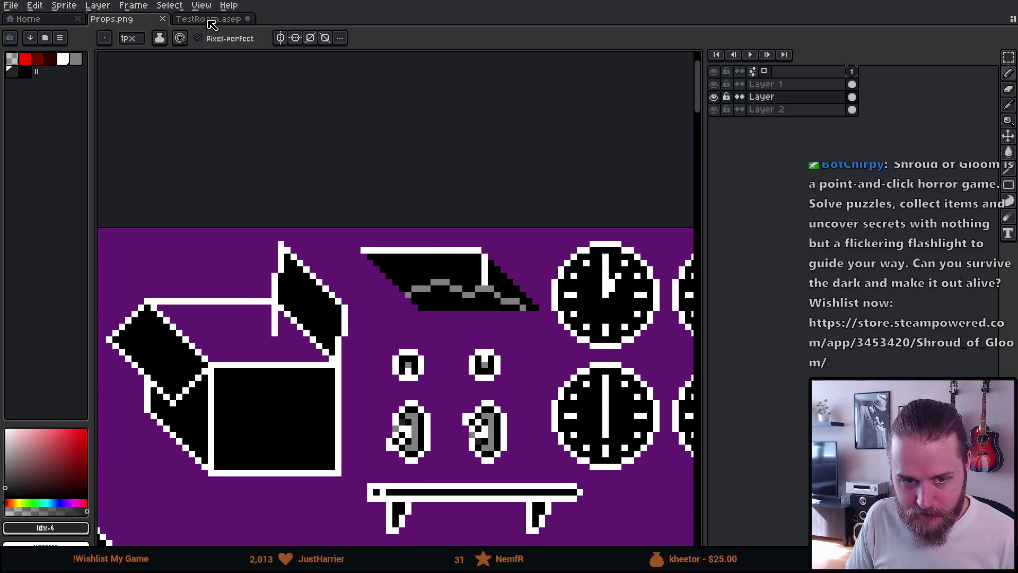
left_click(715, 111)
right_click(548, 211, "ctrl")
left_click(547, 208)
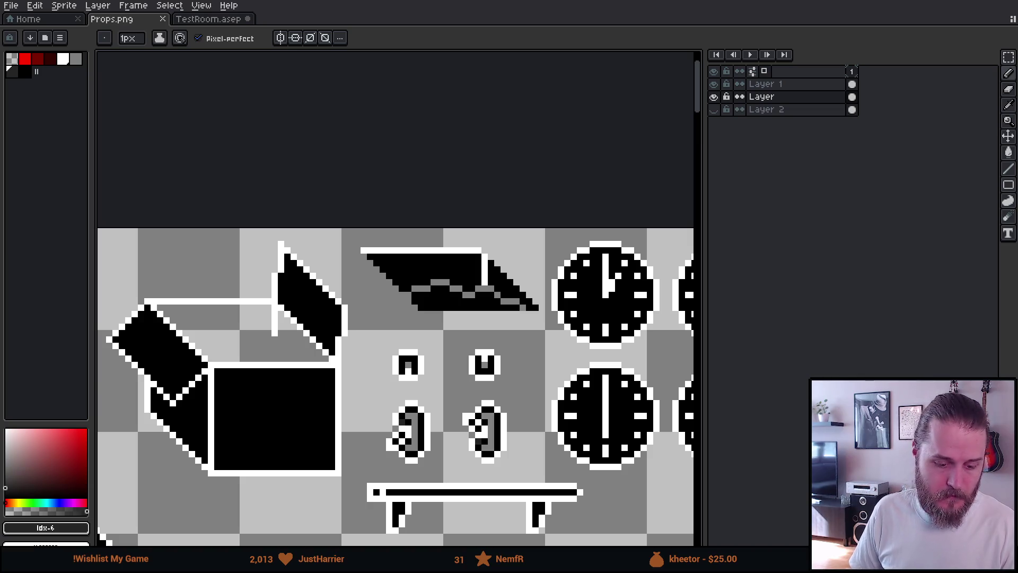
key("alt+Tab")
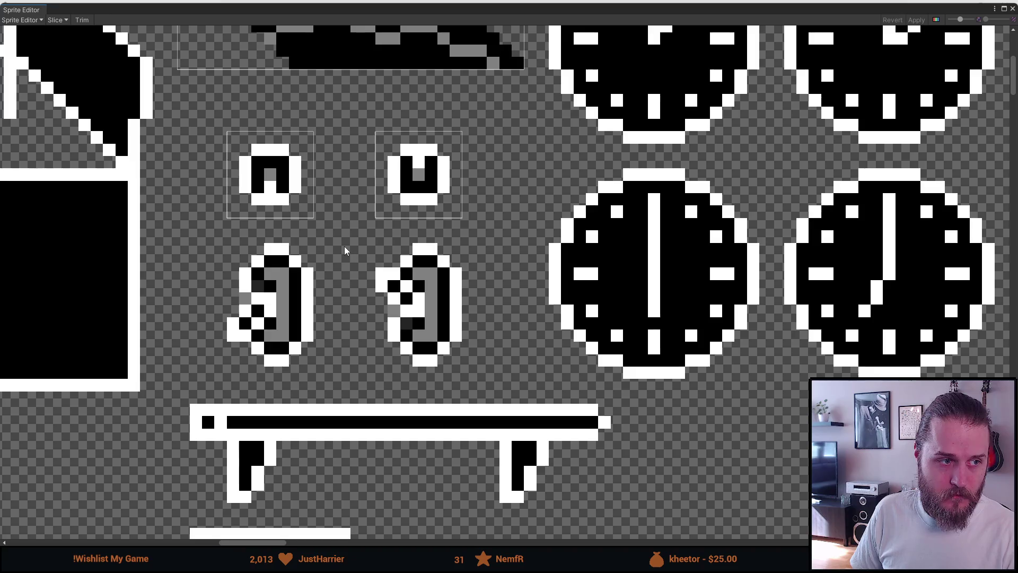
- Draw a slice around the left switch and narrow its left edge
left_click(264, 196)
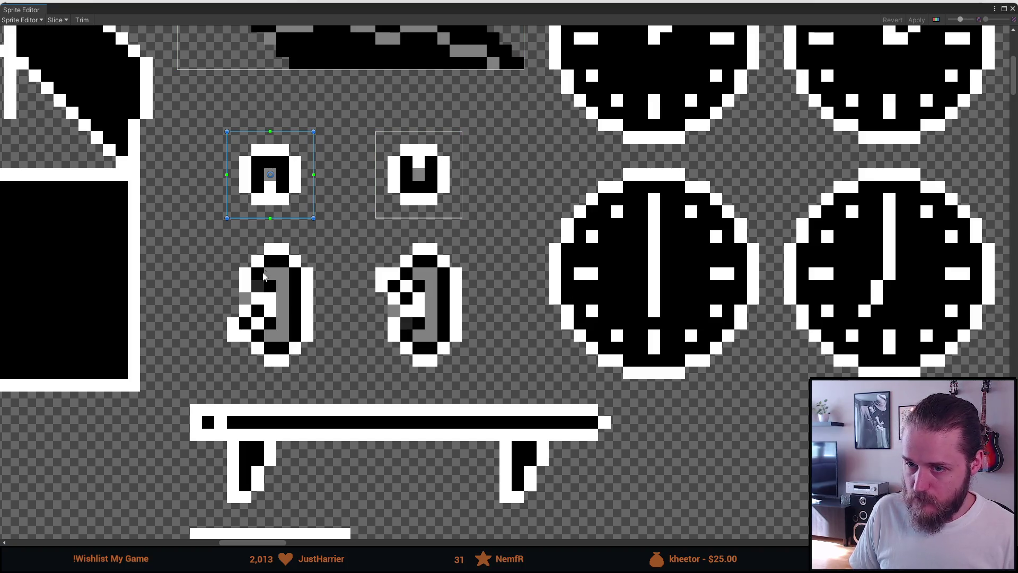
left_click(236, 245)
left_click_drag(219, 232, 325, 374)
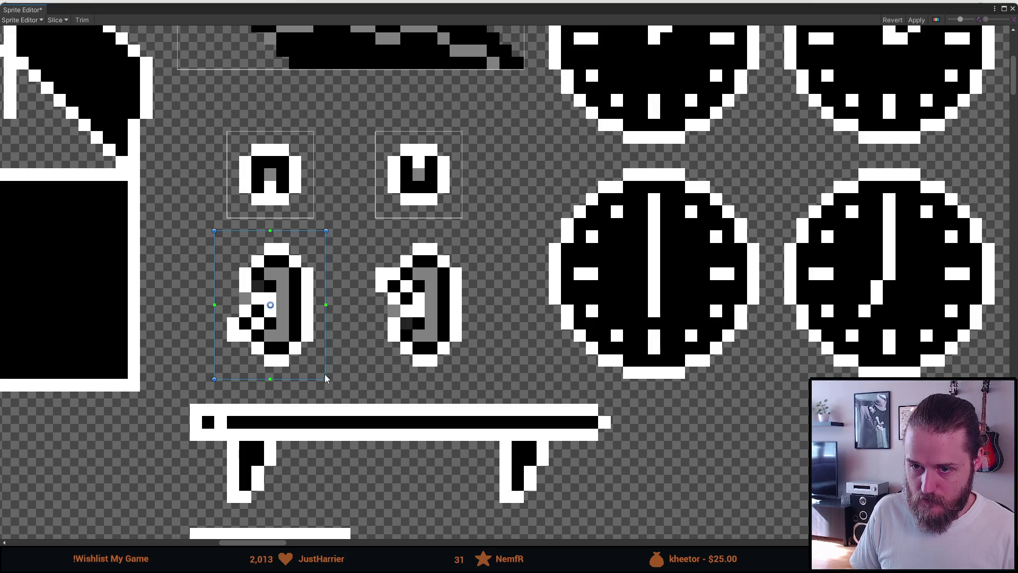
left_click_drag(215, 285, 222, 284)
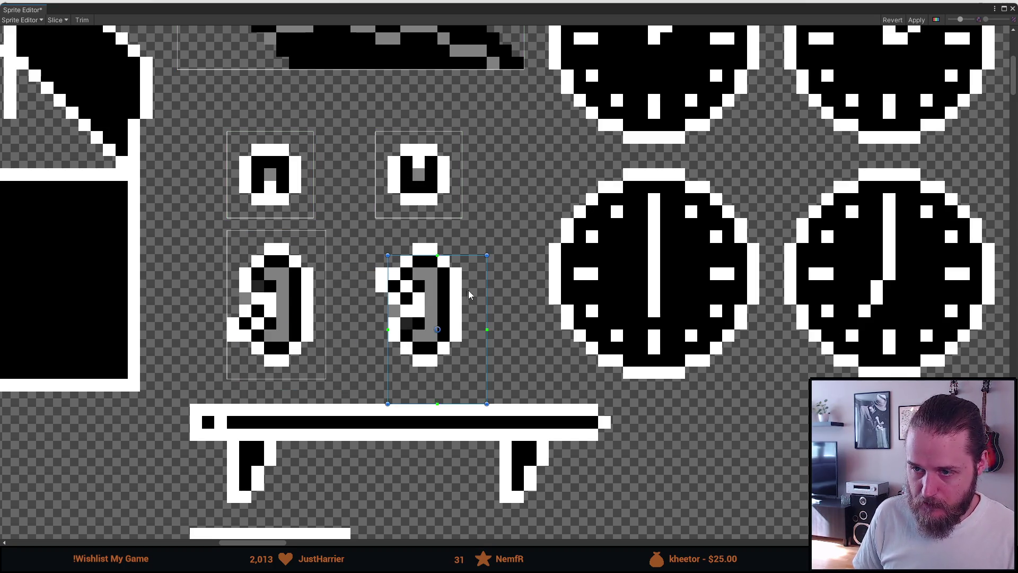
- Review the four switch slices, apply the changes and close the Sprite Editor
left_click(457, 271)
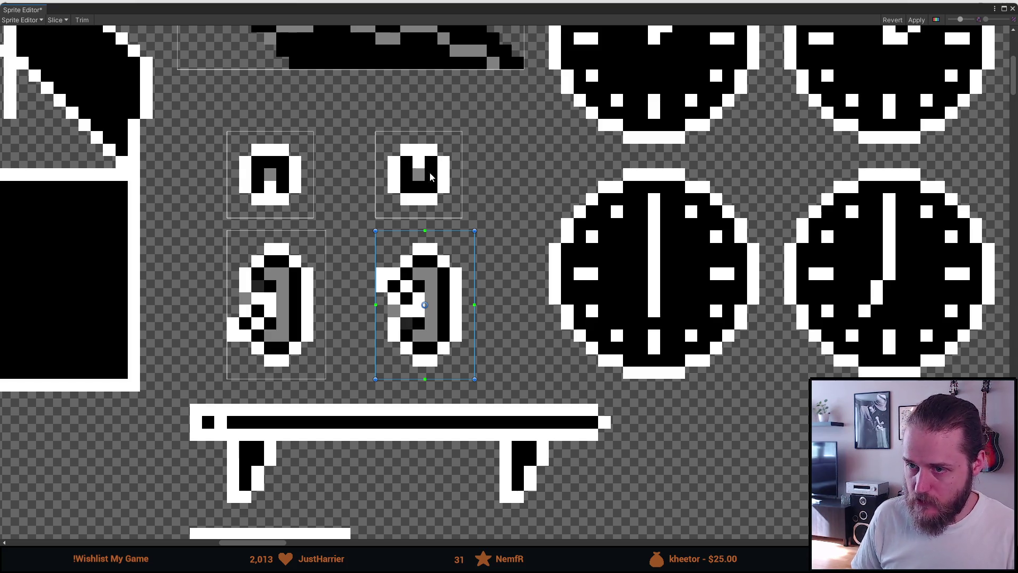
left_click(306, 273)
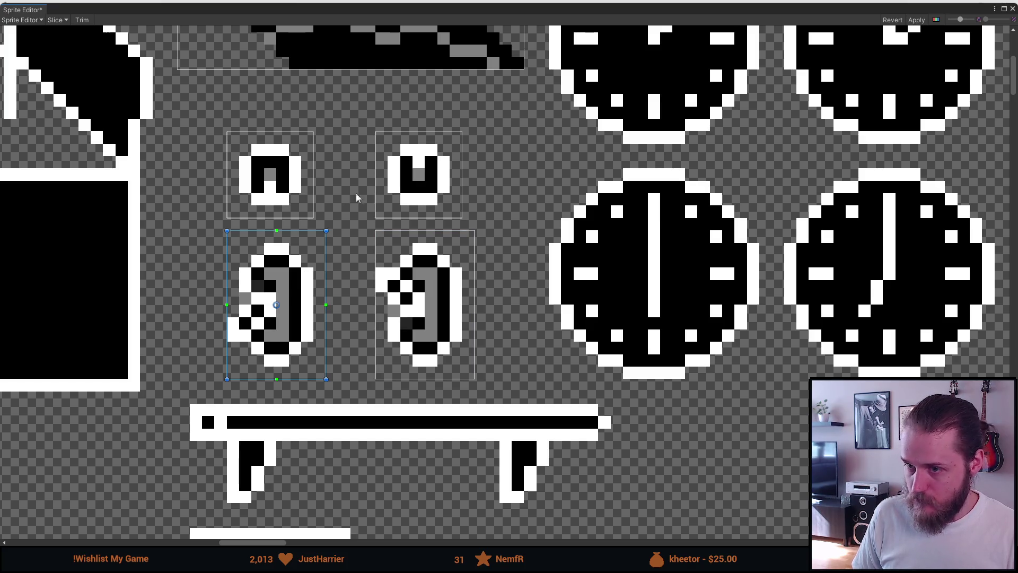
left_click(414, 179)
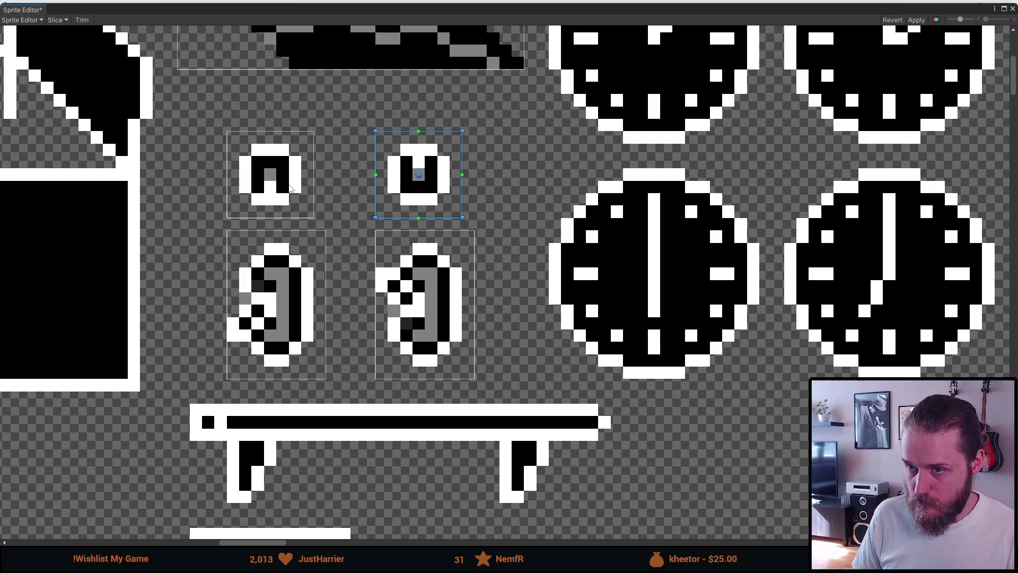
left_click(275, 192)
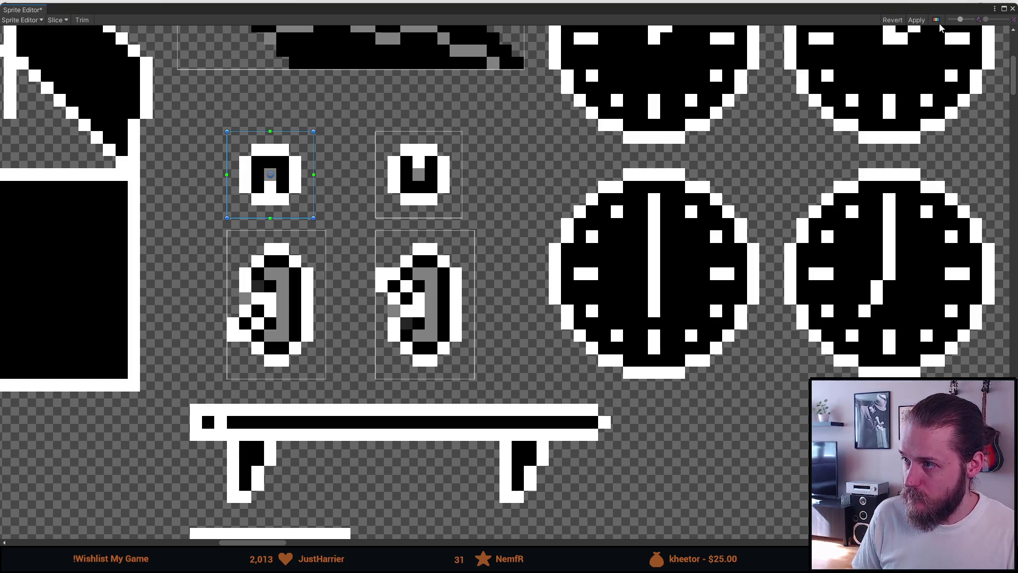
left_click(921, 20)
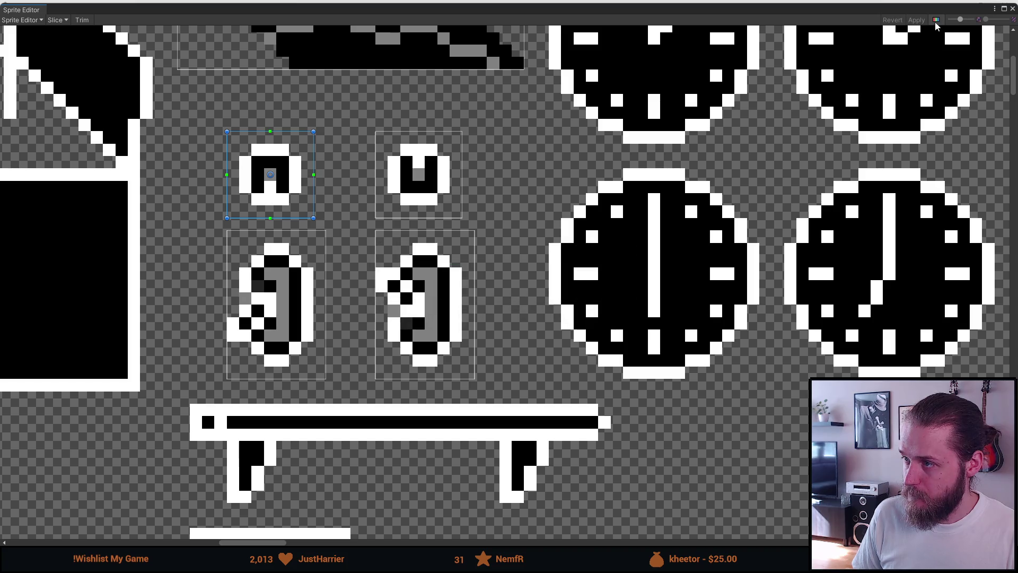
left_click(1012, 9)
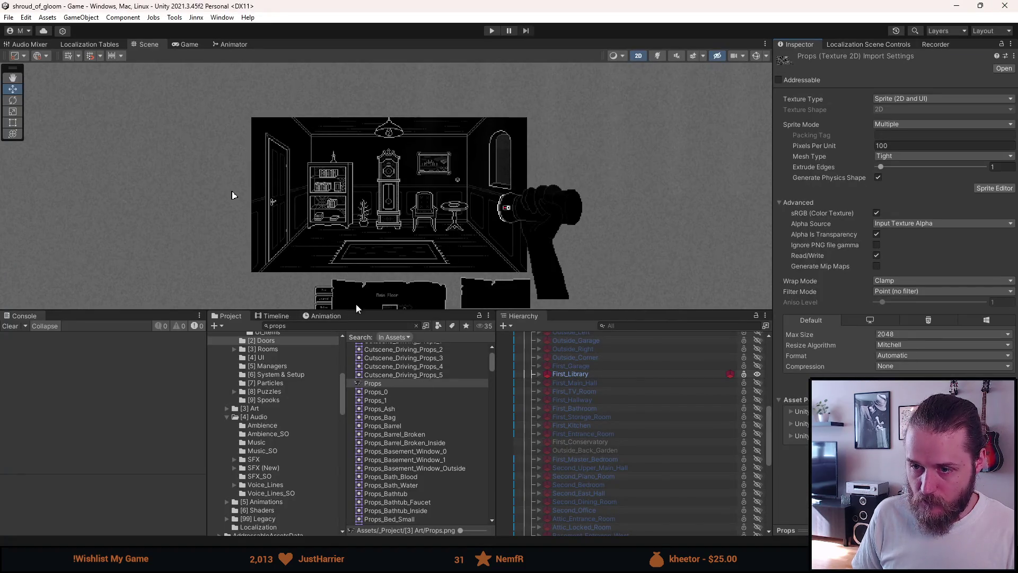
- Expand First_Library in the Hierarchy and select its Lamp object
left_click(539, 373)
left_click(568, 392)
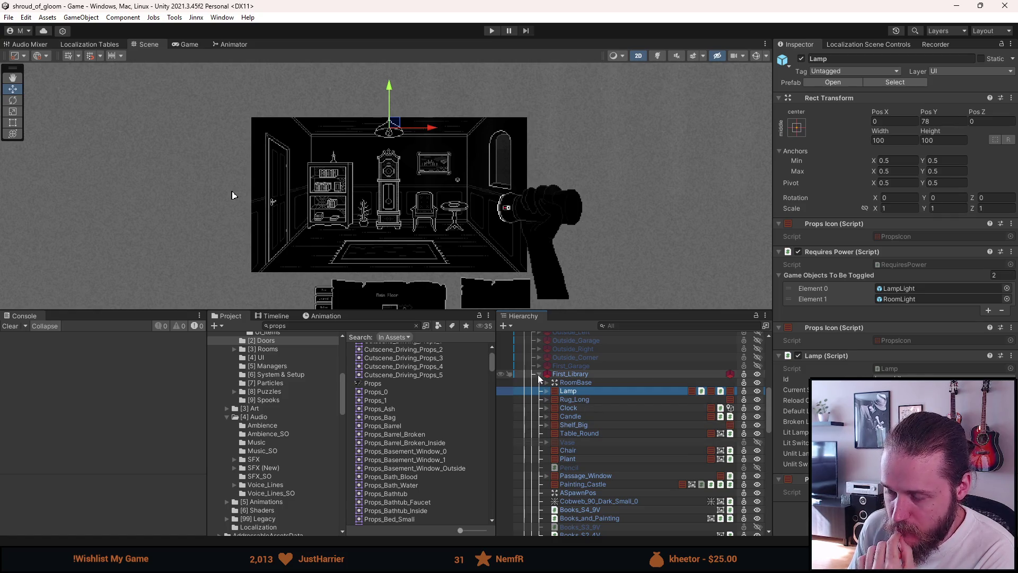
left_click(346, 326)
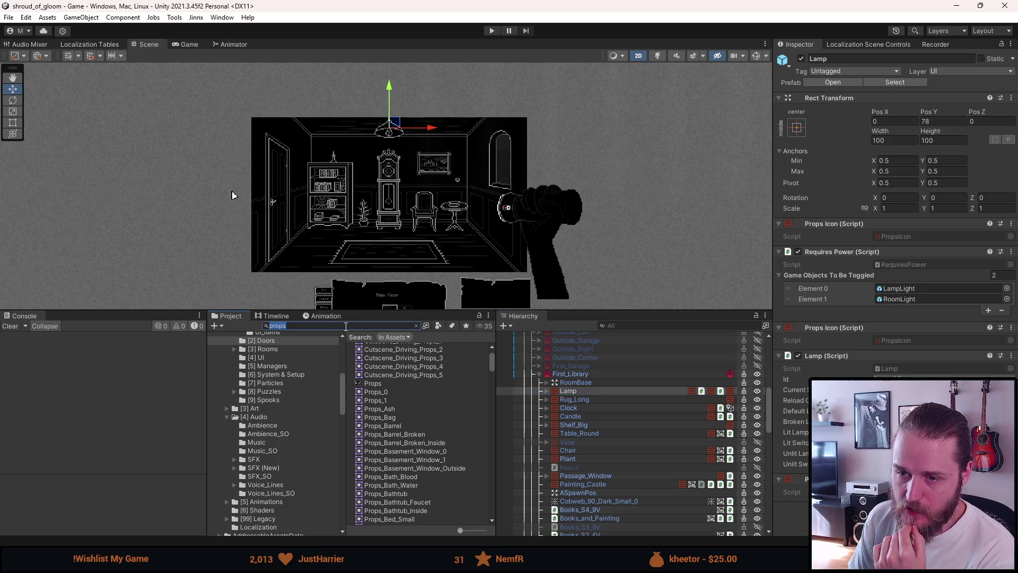
- Search the project for 'lamp', then browse the [0] Props folder to the Lamp prefab
type("lamp")
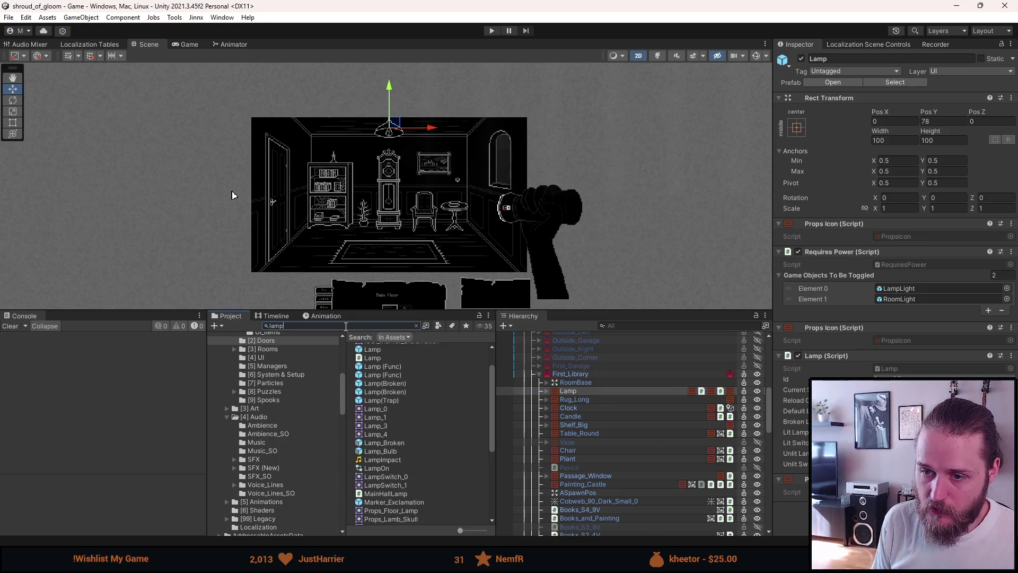
scroll(307, 443, "up", 5)
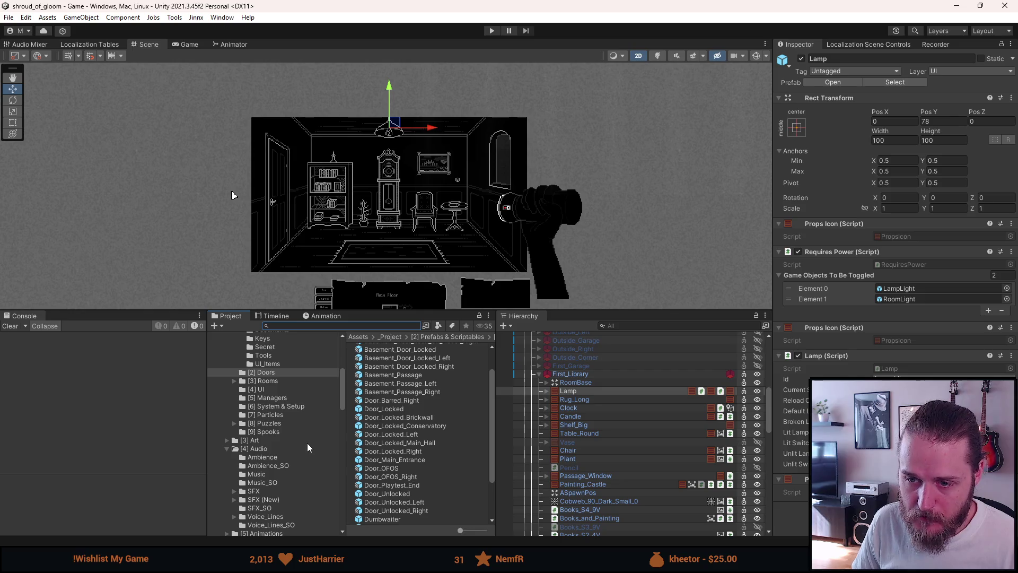
left_click(273, 401)
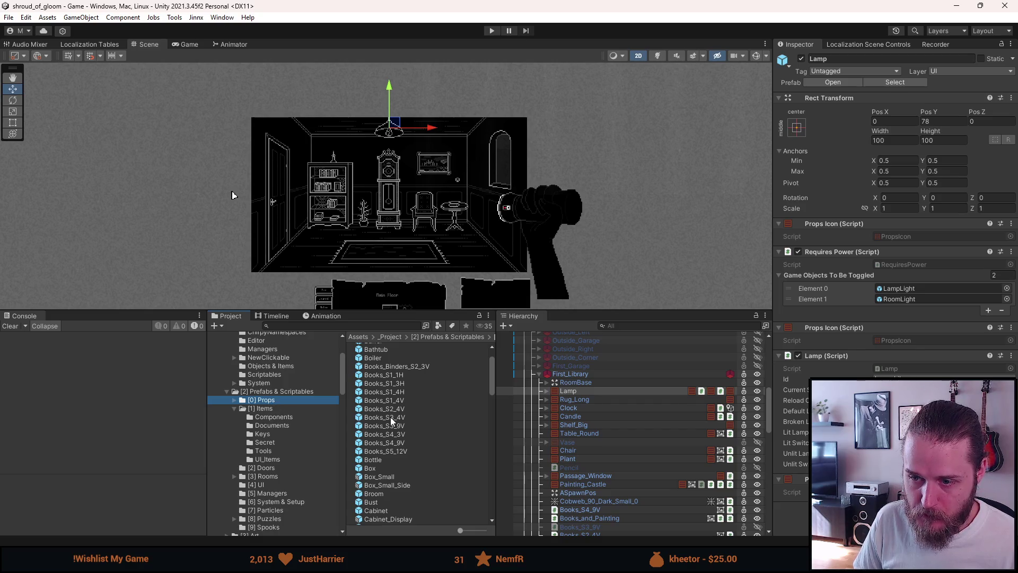
scroll(388, 411, "down", 10)
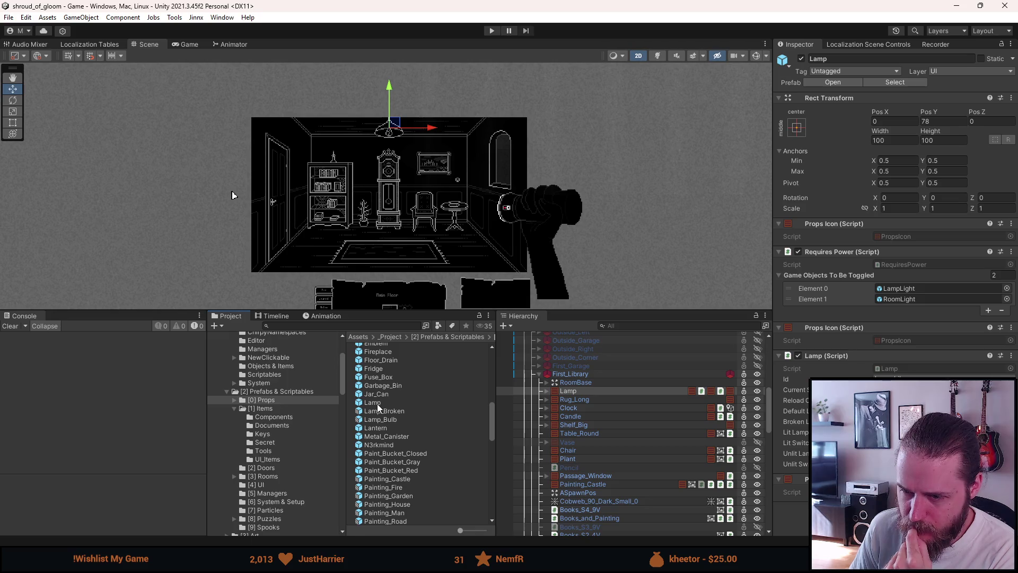
right_click(378, 403)
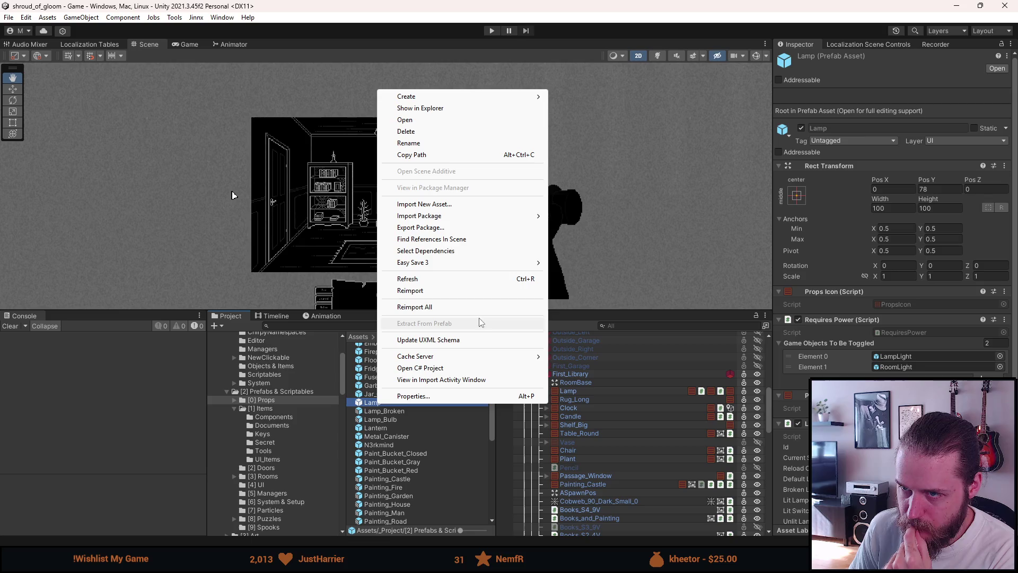
- Create a Prefab Variant of Lamp named Lamp_Side_Switch
mouse_move(443, 103)
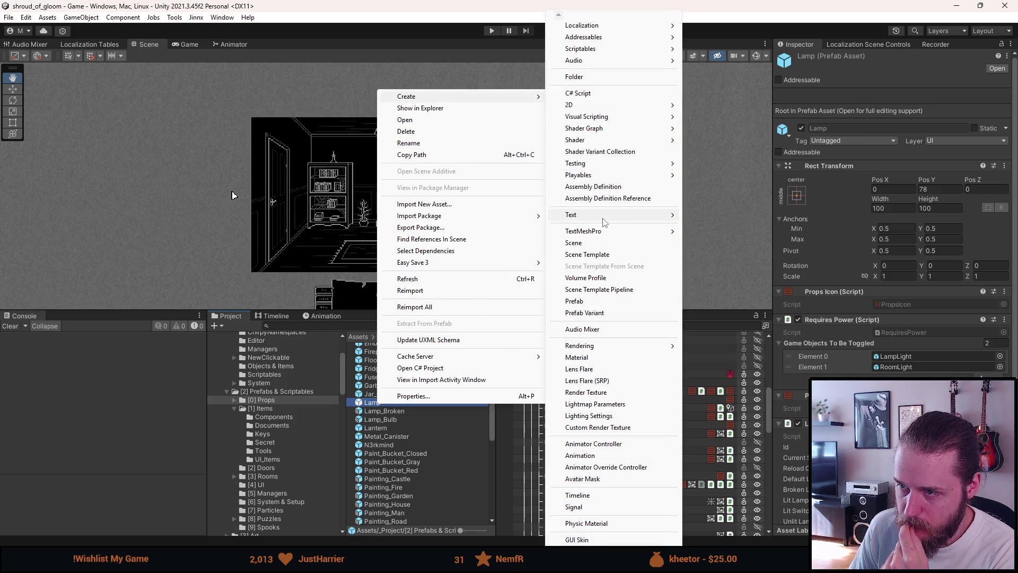
left_click(604, 313)
key("Right")
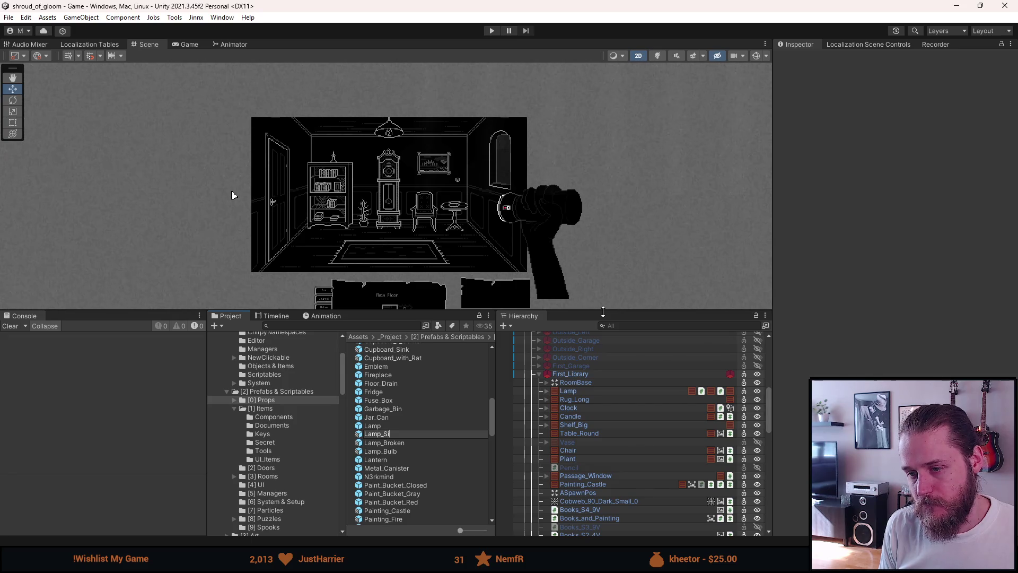
type("de_Switch")
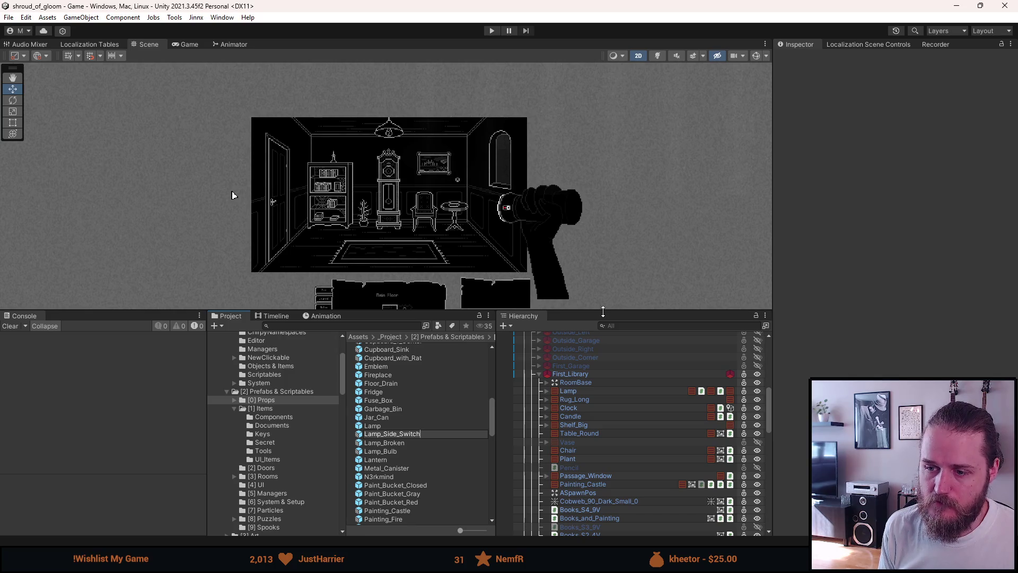
key("Return")
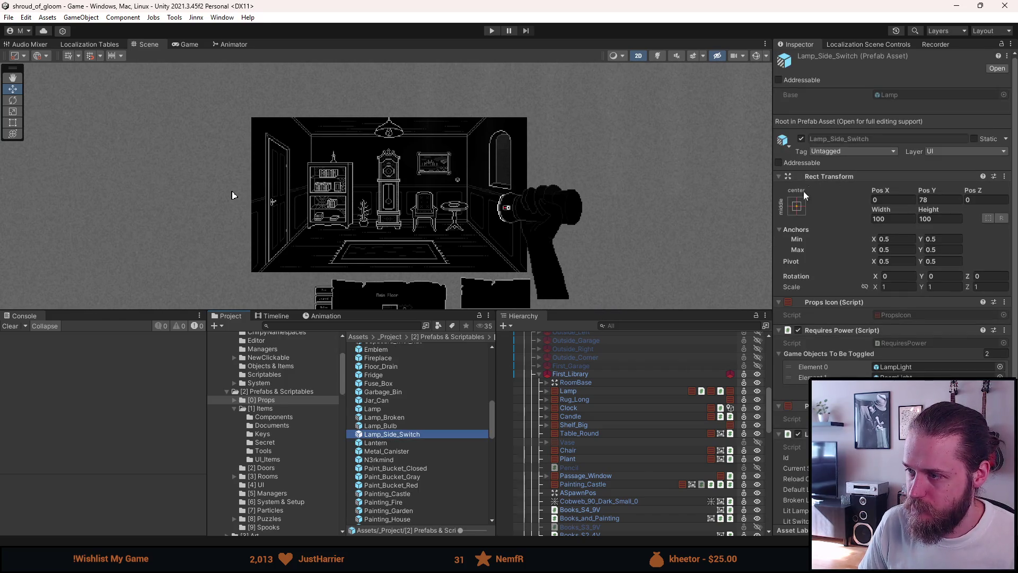
- Open Lamp_Side_Switch in Prefab Mode and centre the lamp in the view
double_click(401, 434)
mouse_move(389, 253)
left_mouse_down()
mouse_move(378, 253)
mouse_move(401, 166)
left_mouse_up()
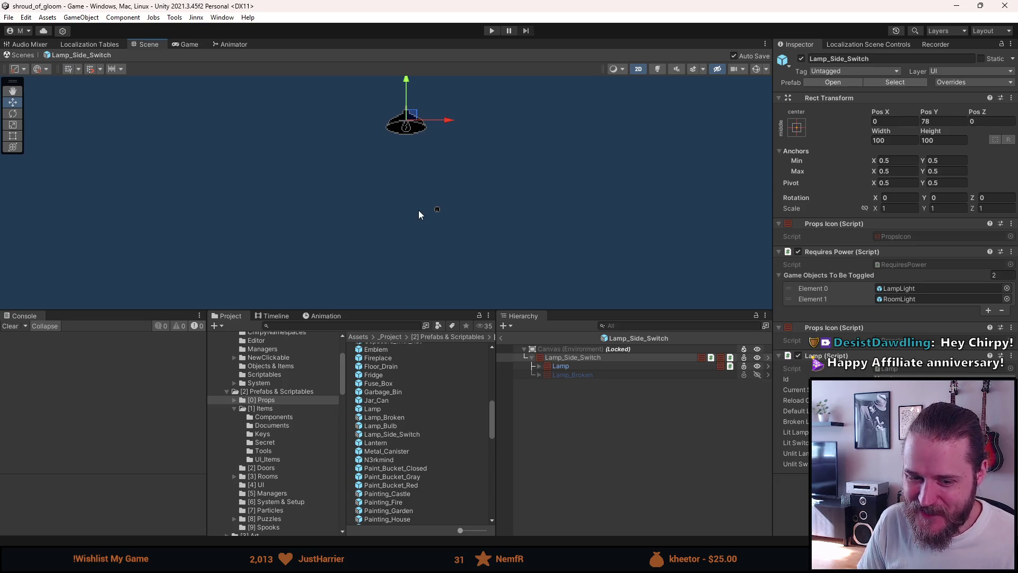
scroll(419, 210, "up", 2)
left_click_drag(459, 159, 468, 207)
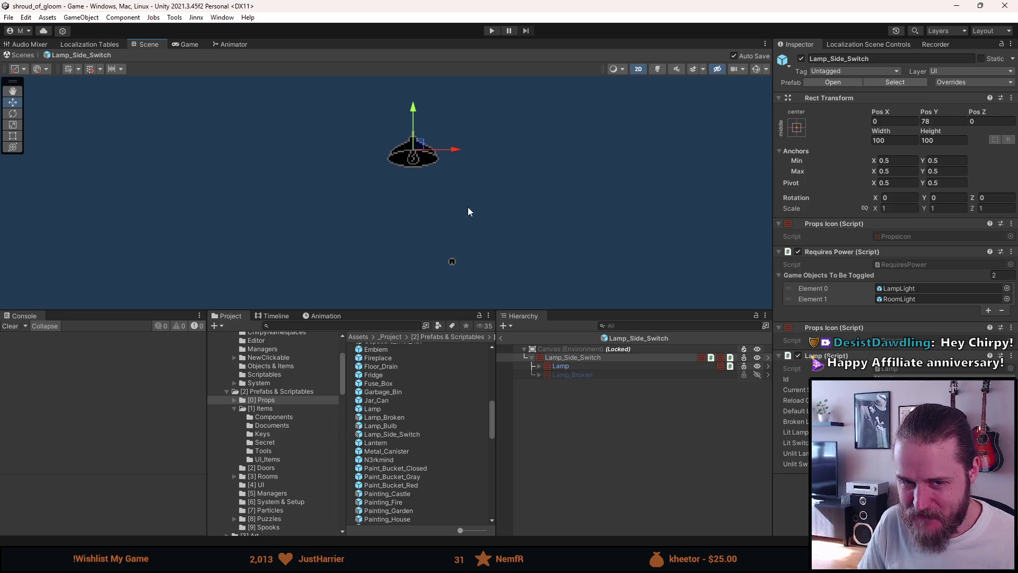
- Expand Lamp and Light_Switch, then inspect the Light_Switch_Off and Light_Switch_On images
left_click(561, 366)
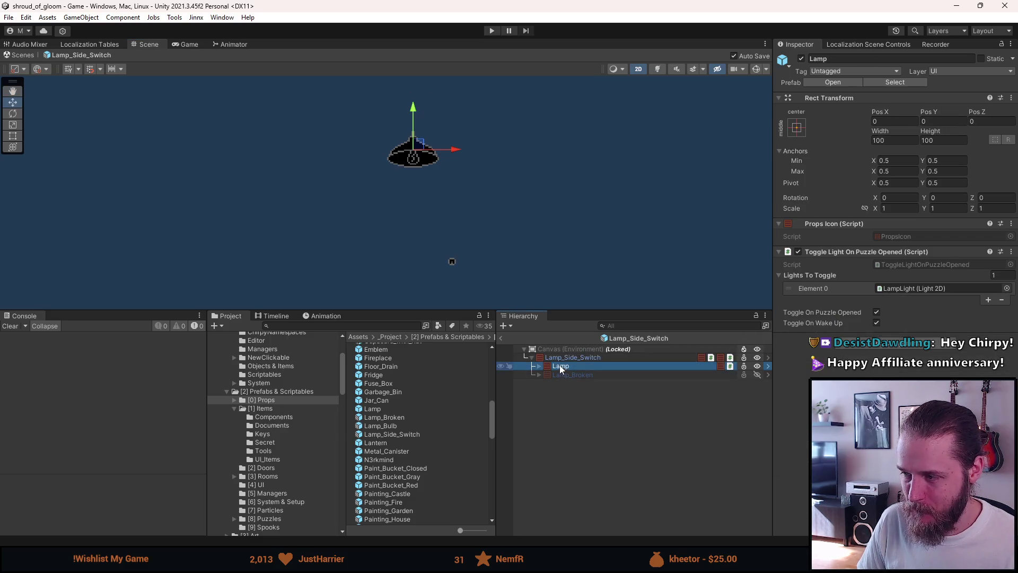
left_click(540, 366)
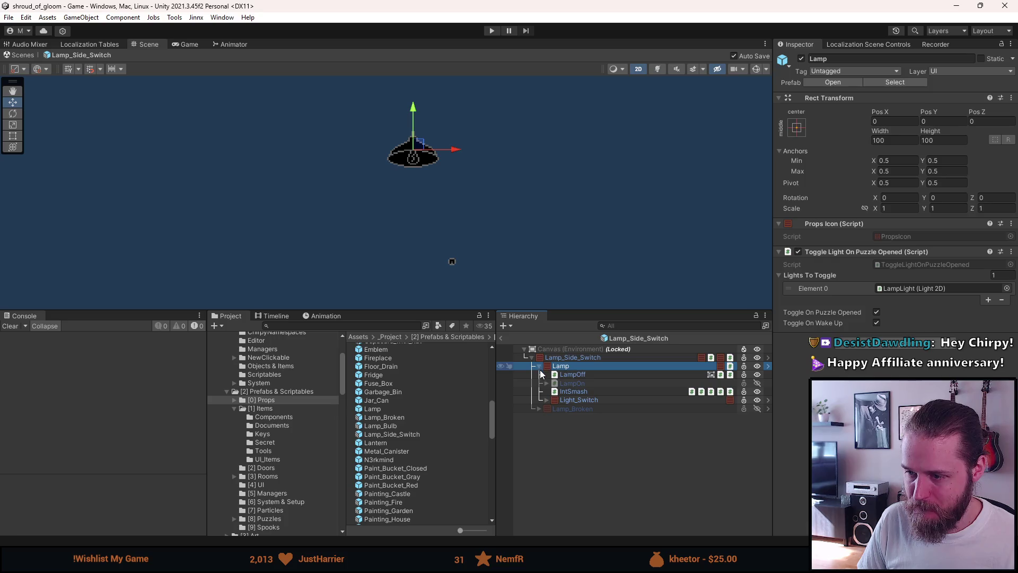
left_click(547, 401)
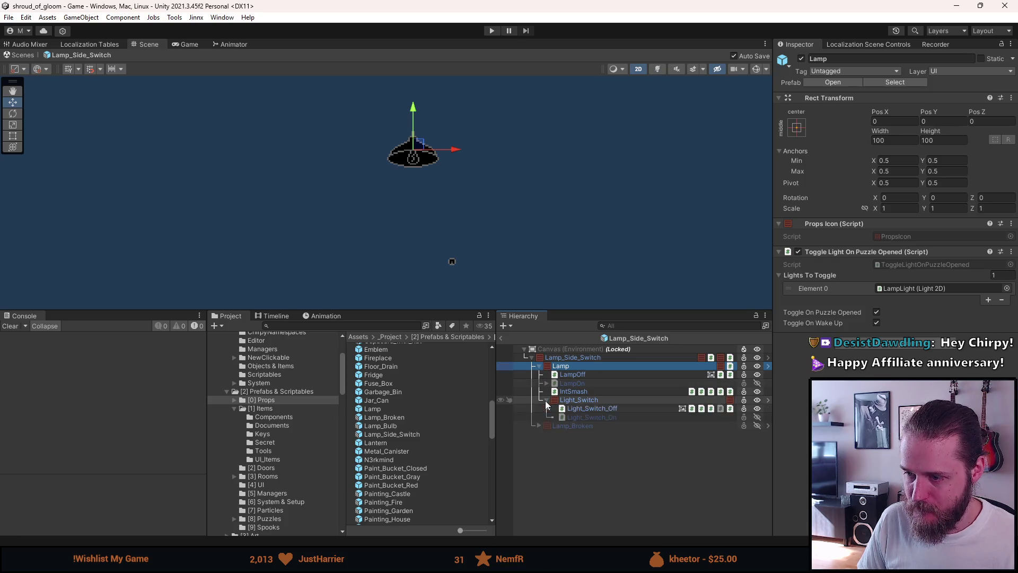
left_click(576, 401)
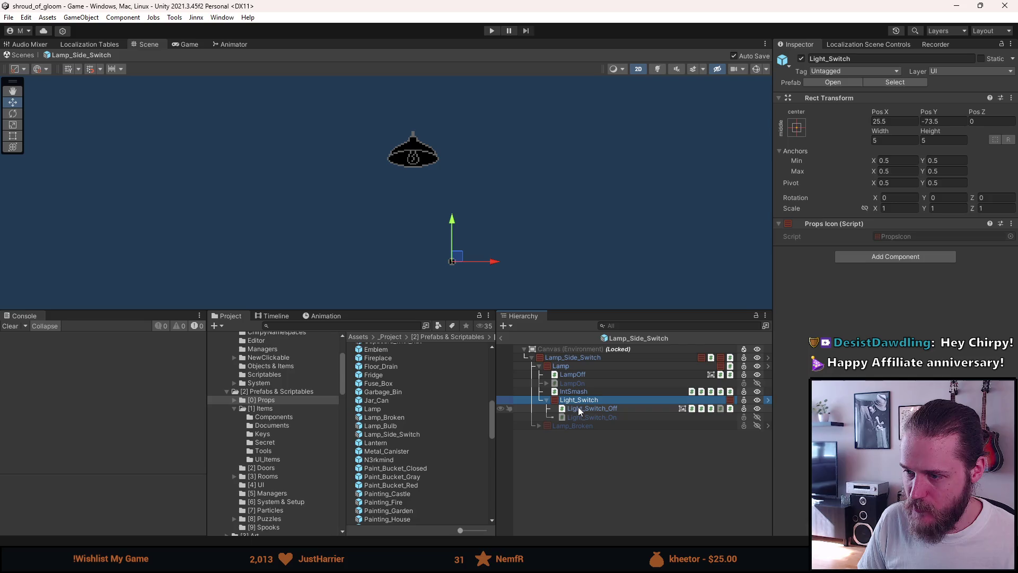
left_click(579, 408)
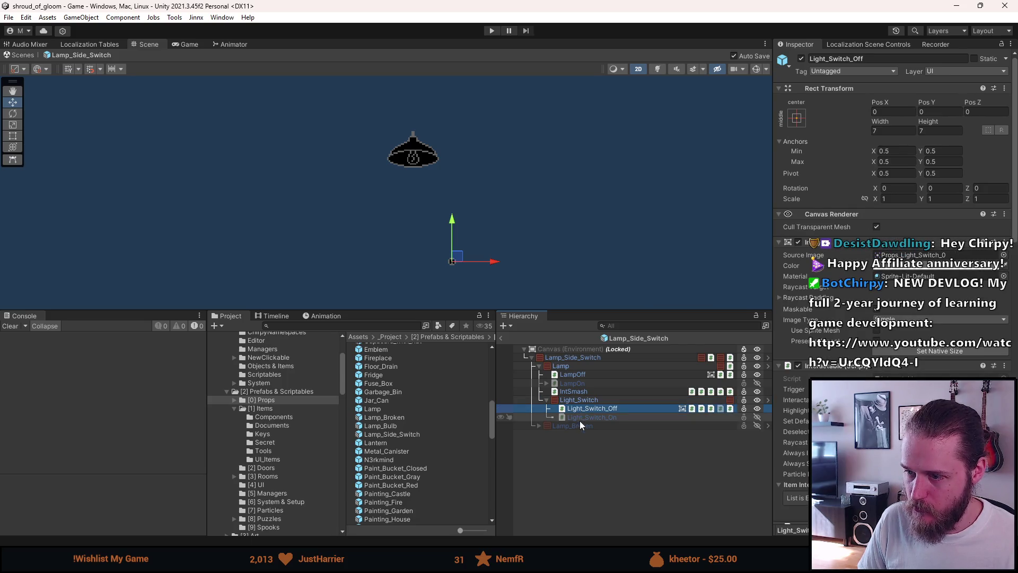
left_click(585, 415)
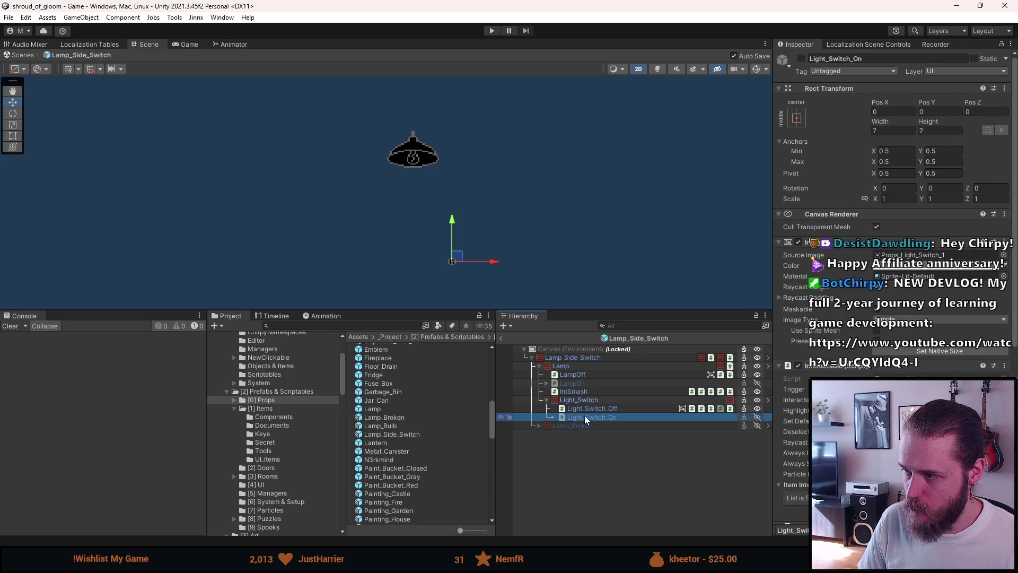
left_click(588, 408)
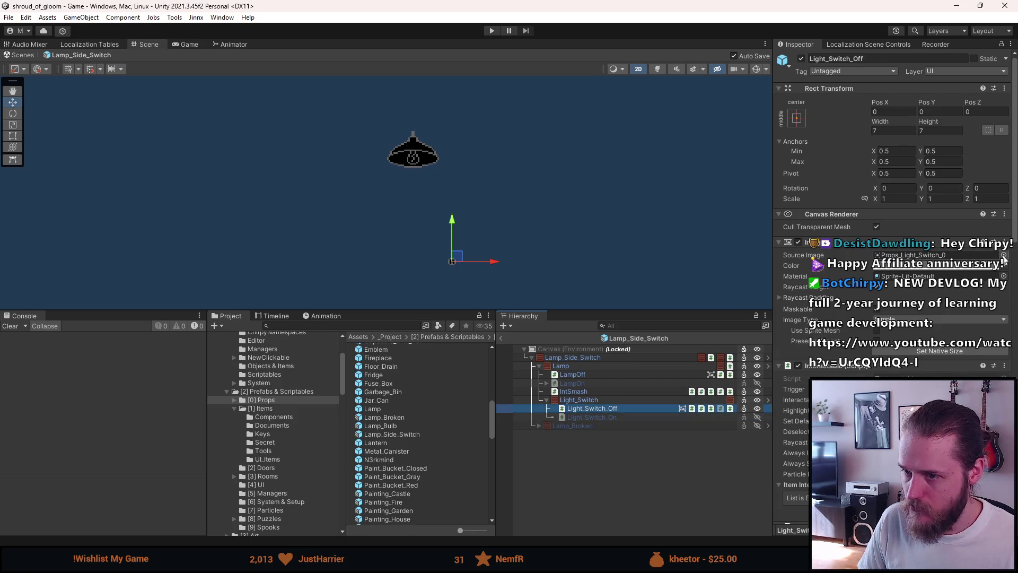
left_click(1003, 255)
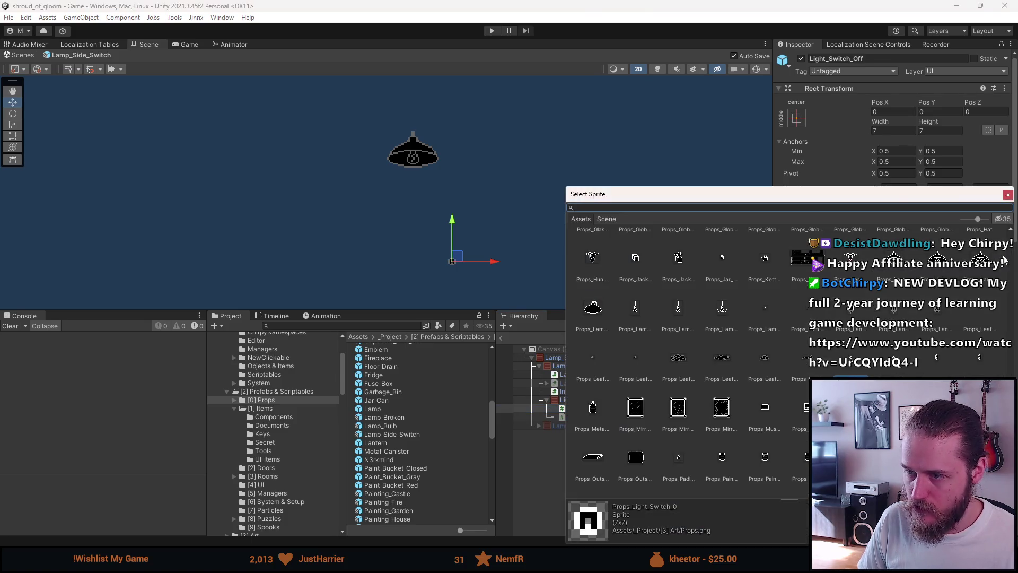
- Give Light_Switch_Off the Side_0 sprite and Light_Switch_On the Side_1 sprite at native size
double_click(937, 356)
left_click(882, 354)
left_click(624, 418)
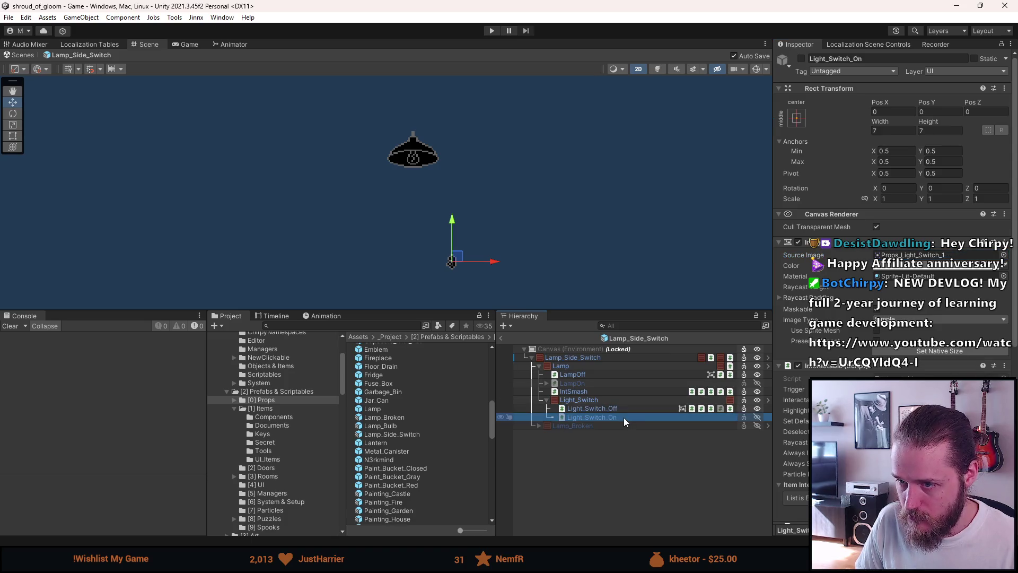
left_click(1004, 255)
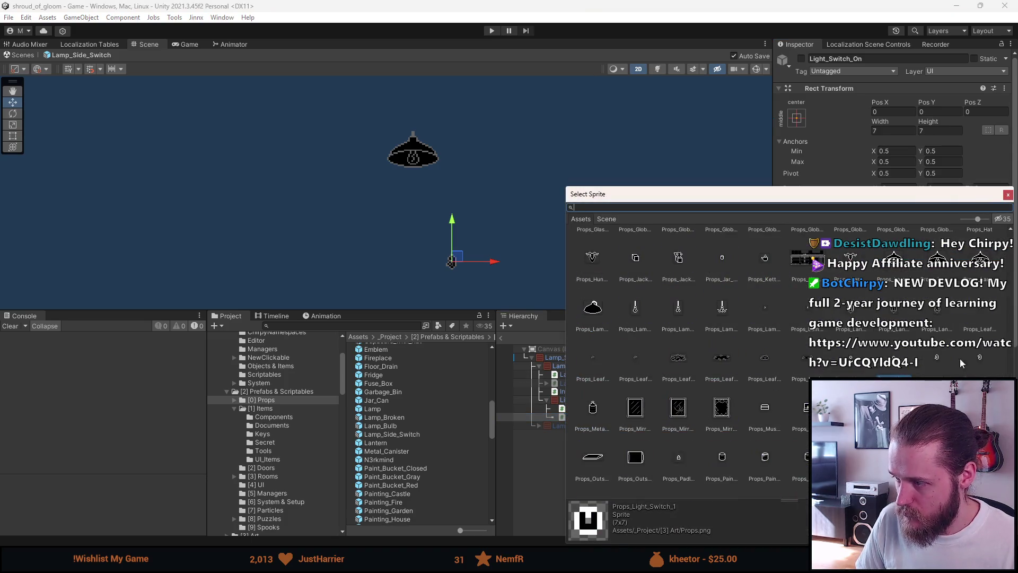
left_click(979, 359)
double_click(980, 359)
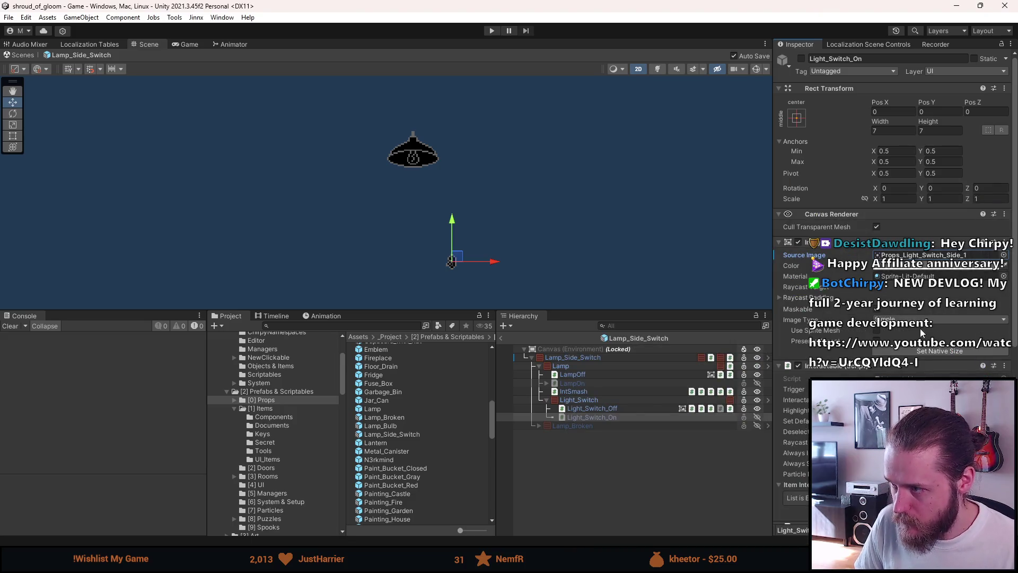
left_click(923, 349)
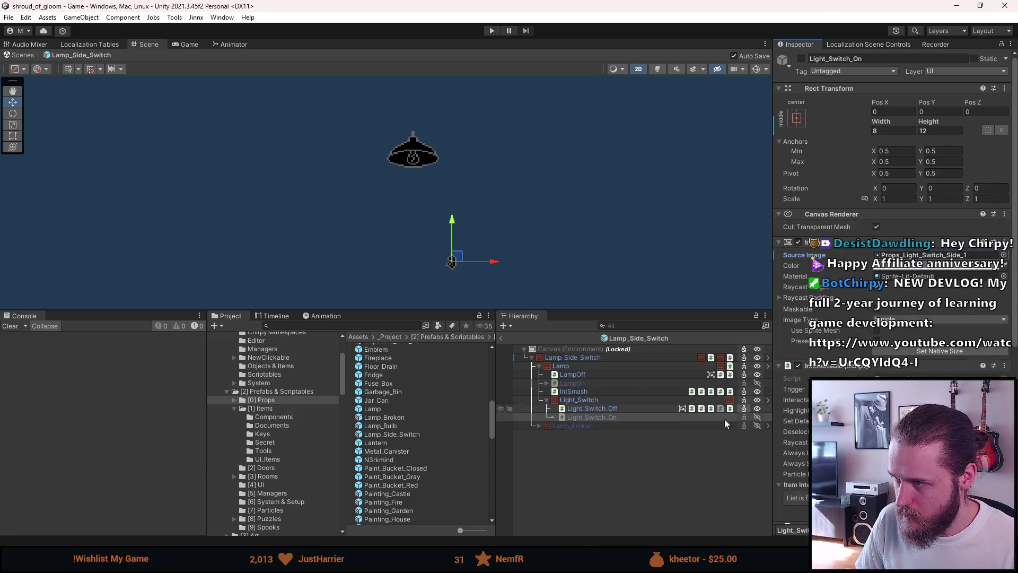
- Expand Lamp_Broken's Light_Switch_Broken and assign Props_Light_Switch_Side_0 to SwitchOff
left_click(586, 469)
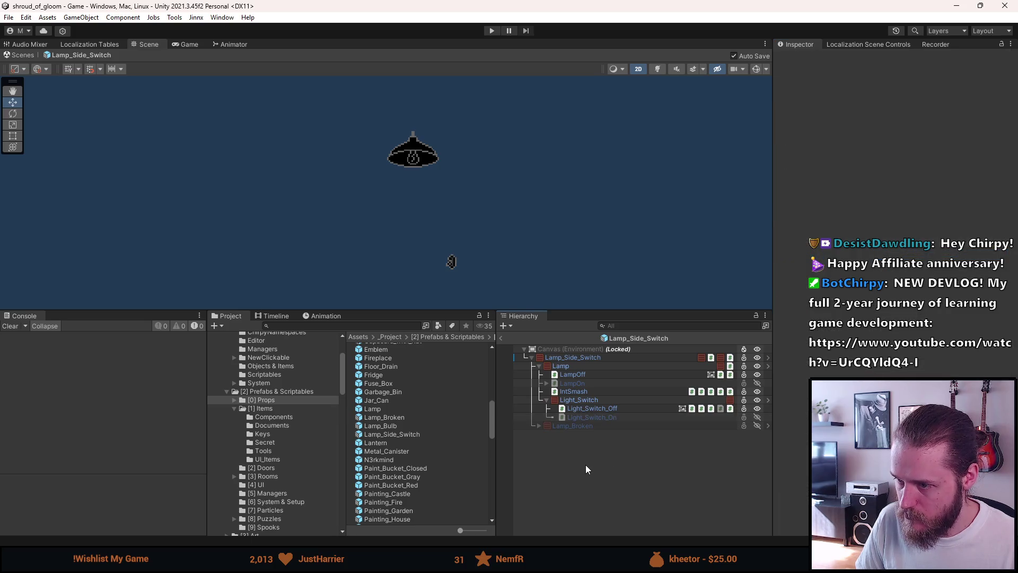
left_click(539, 426)
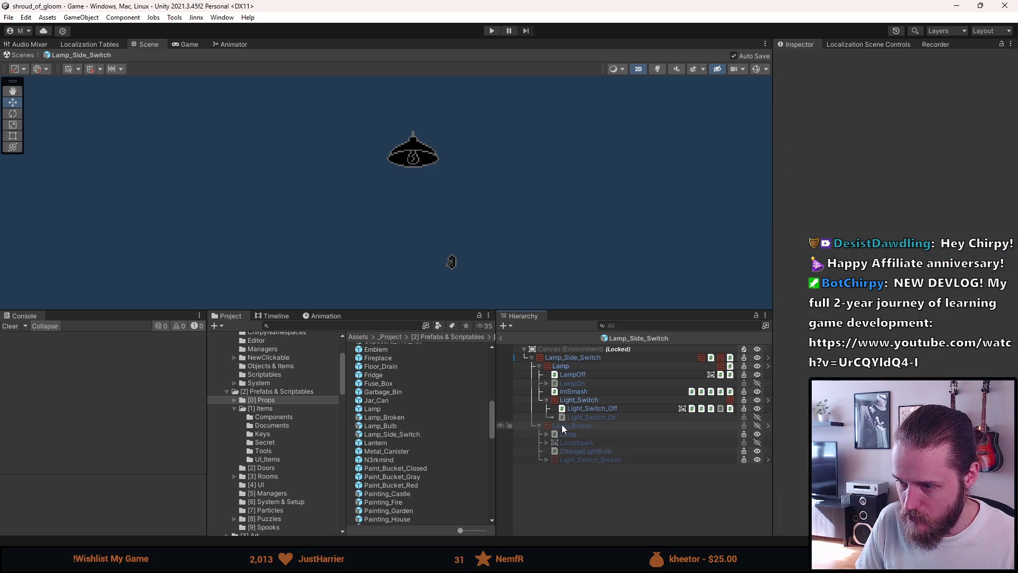
left_click(546, 459)
left_click(578, 467)
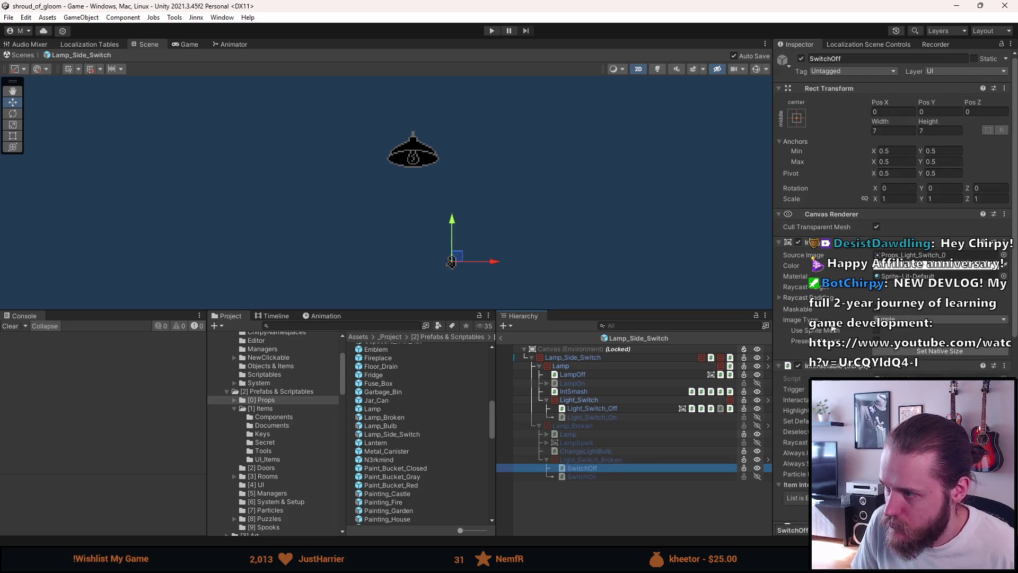
left_click(1004, 255)
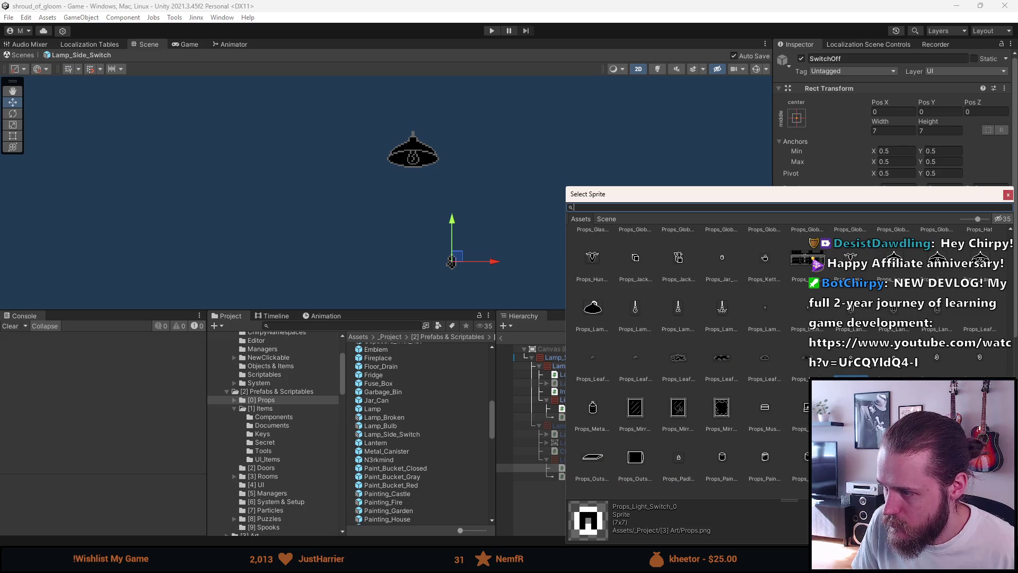
double_click(937, 367)
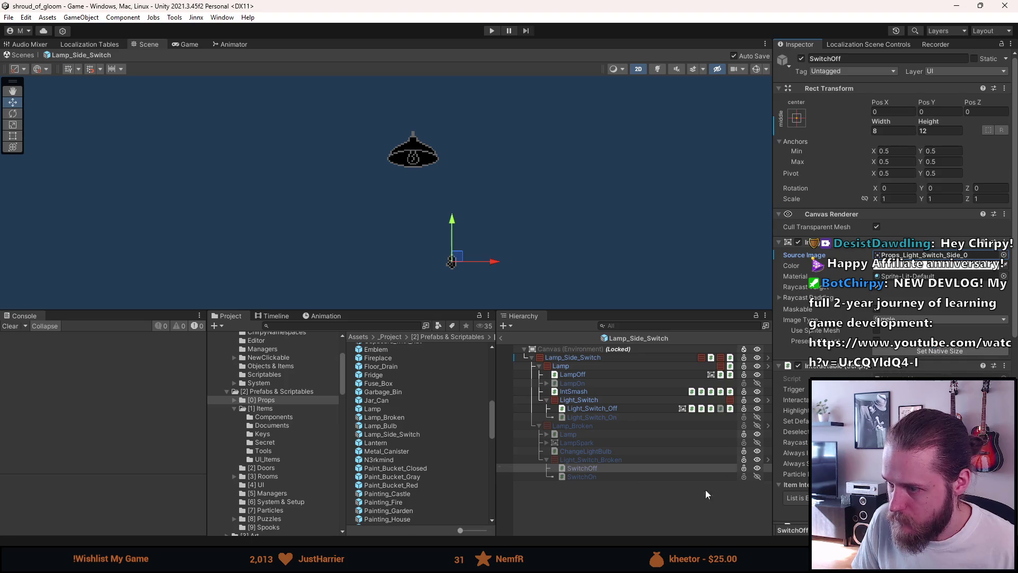
- Assign Props_Light_Switch_Side_1 to SwitchOn at its native 8×12 size
left_click(666, 477)
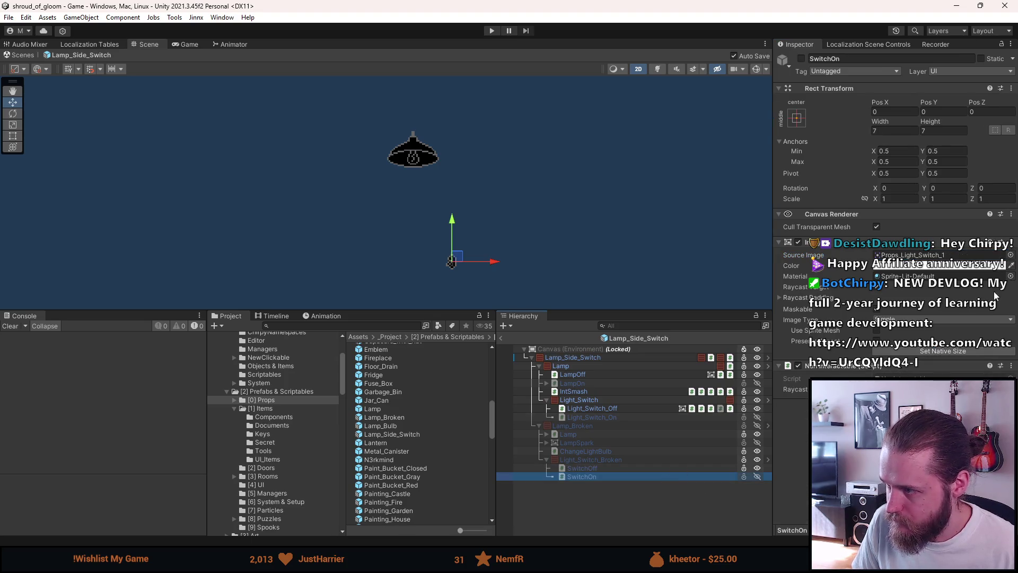
left_click(1010, 255)
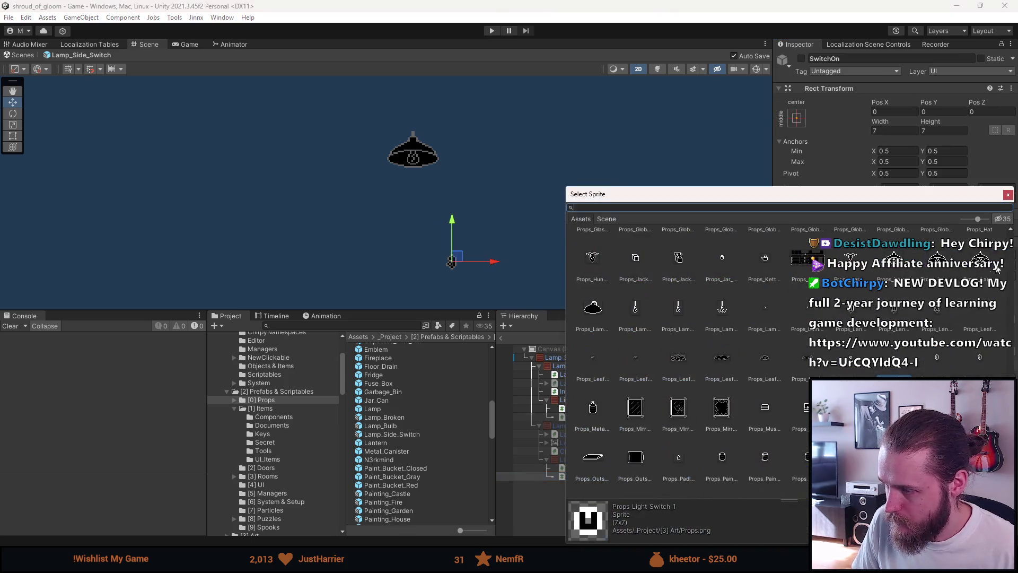
double_click(975, 362)
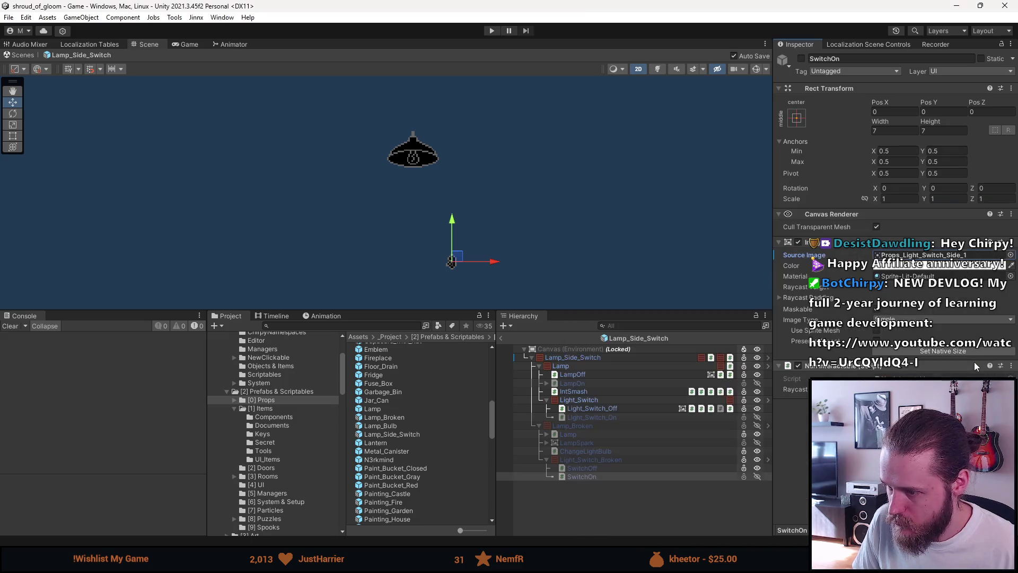
left_click(915, 347)
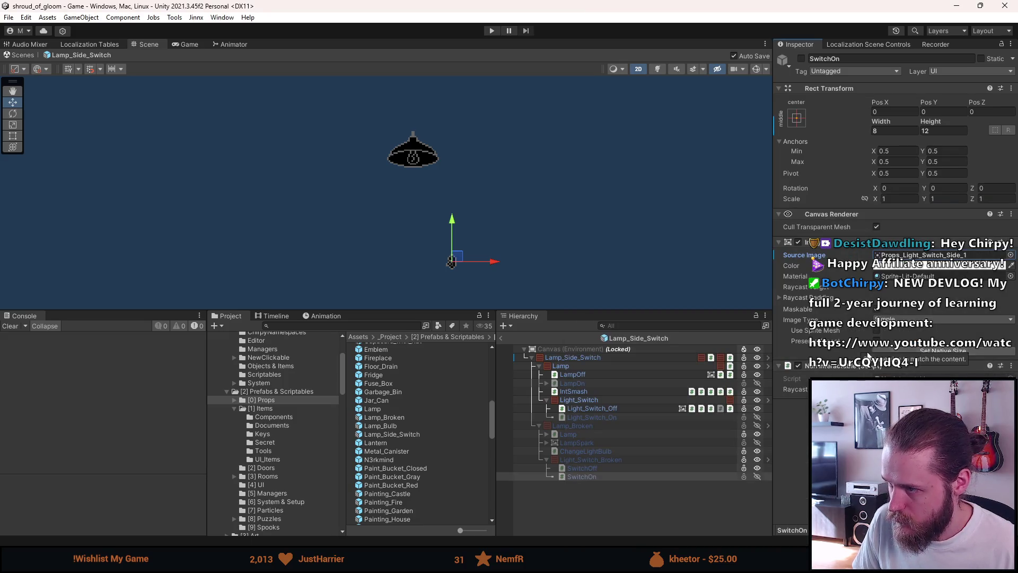
left_click(571, 469)
left_click(546, 459)
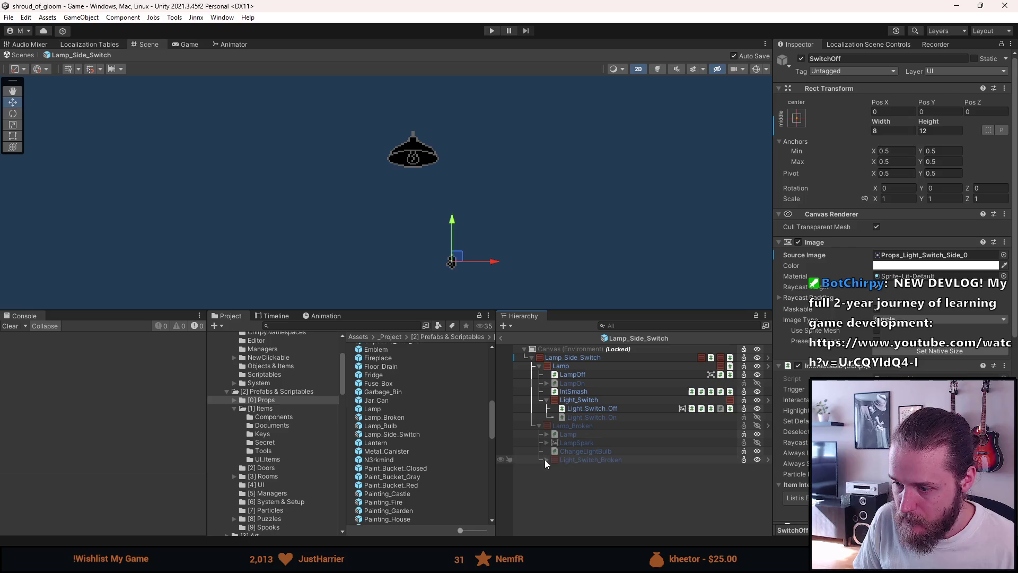
left_click(570, 492)
- Exit the Lamp_Side_Switch prefab and review First_Library's unapplied overrides
left_click(501, 338)
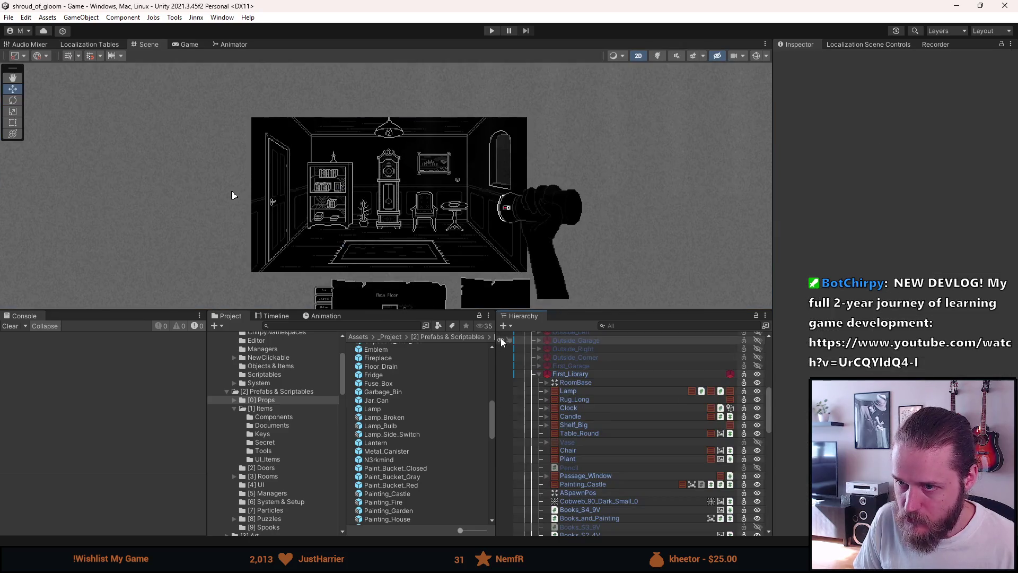
left_click(568, 391)
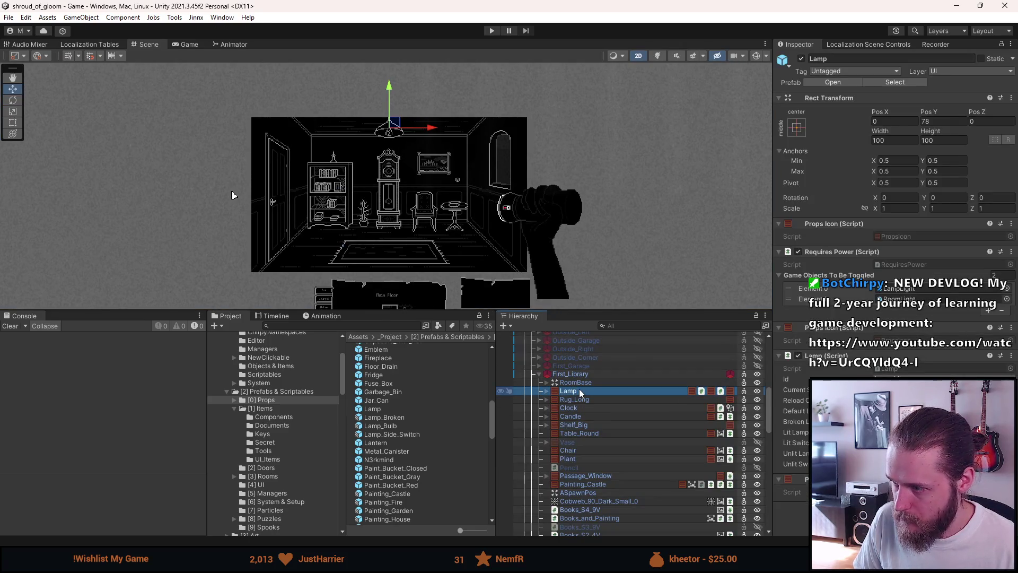
left_click(589, 374)
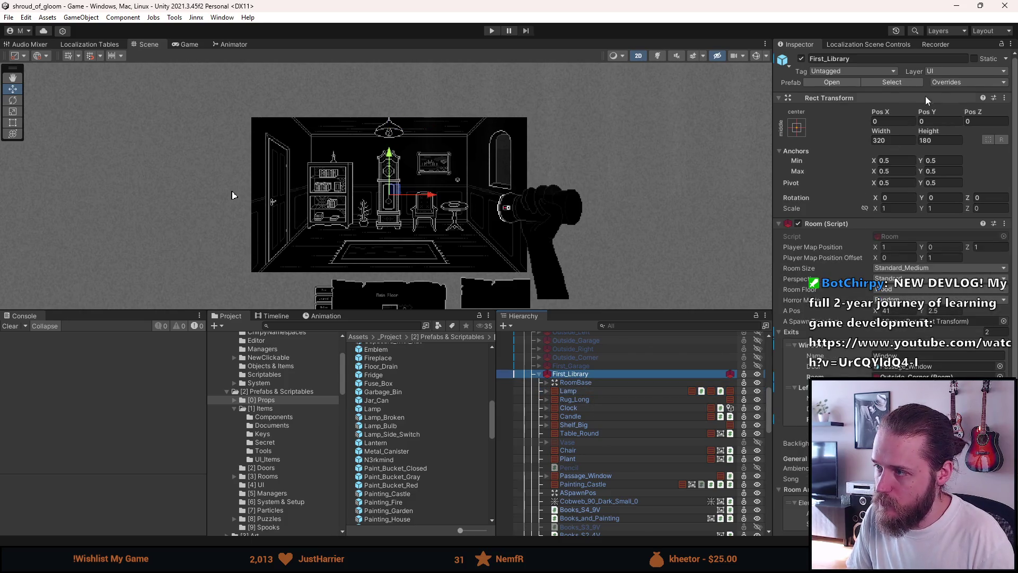
left_click(943, 82)
key("Escape")
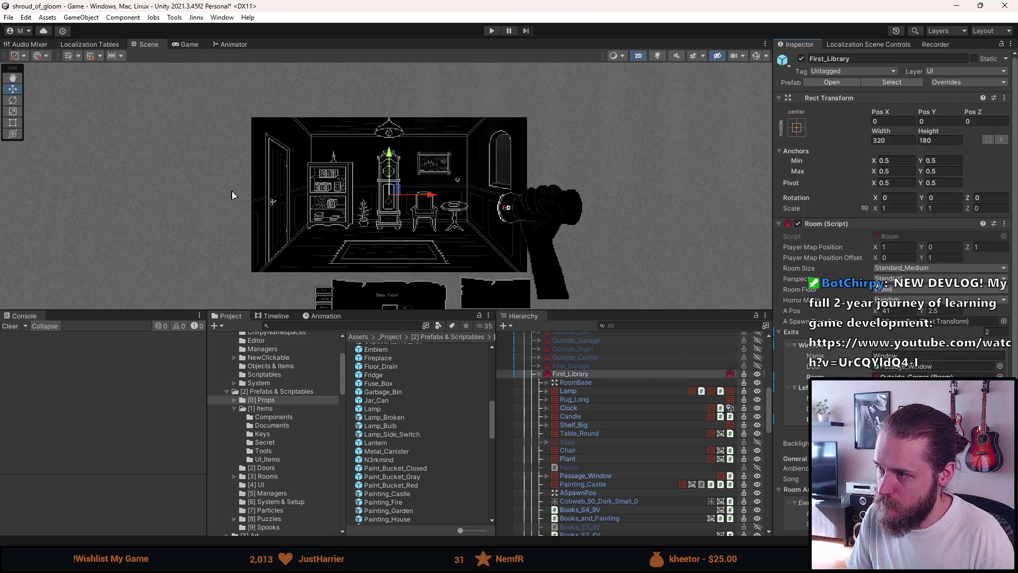
- Open the First_Library room prefab for editing in context
left_click(598, 391)
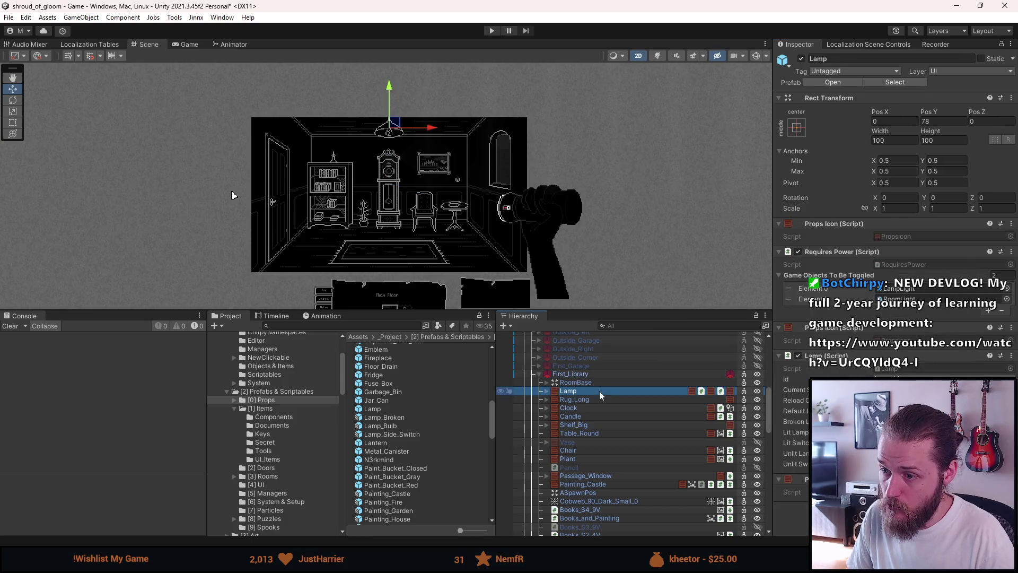
left_click(595, 377)
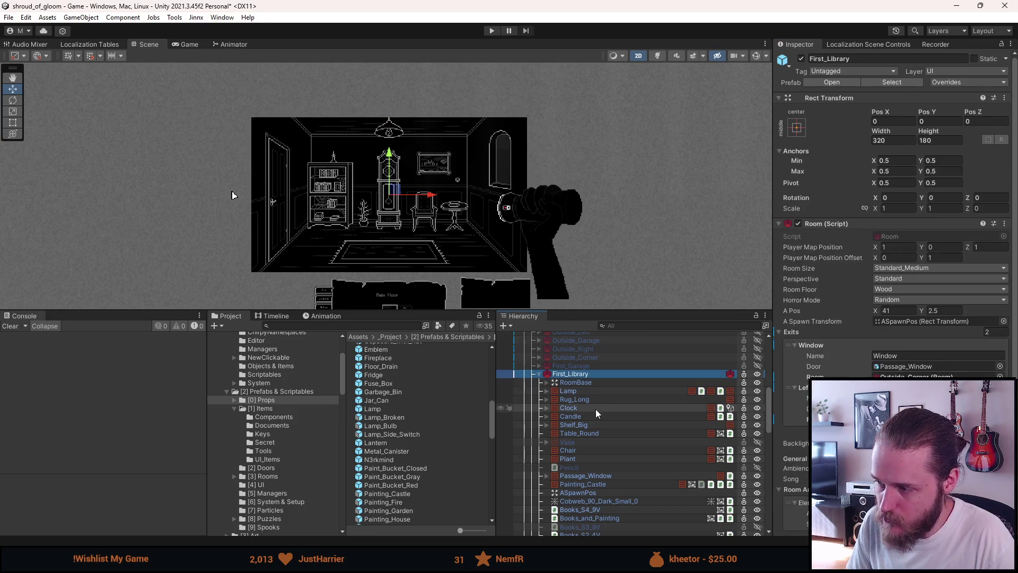
left_click(831, 82)
scroll(365, 209, "up", 2)
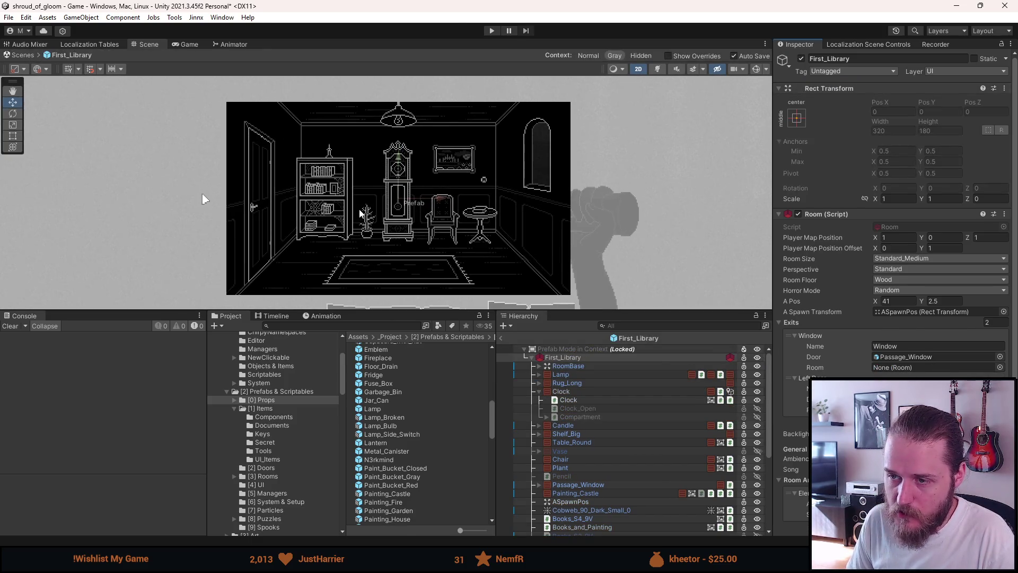
- Delete the library's old Lamp and drop Lamp_Side_Switch into First_Library above Clock
left_click(561, 374)
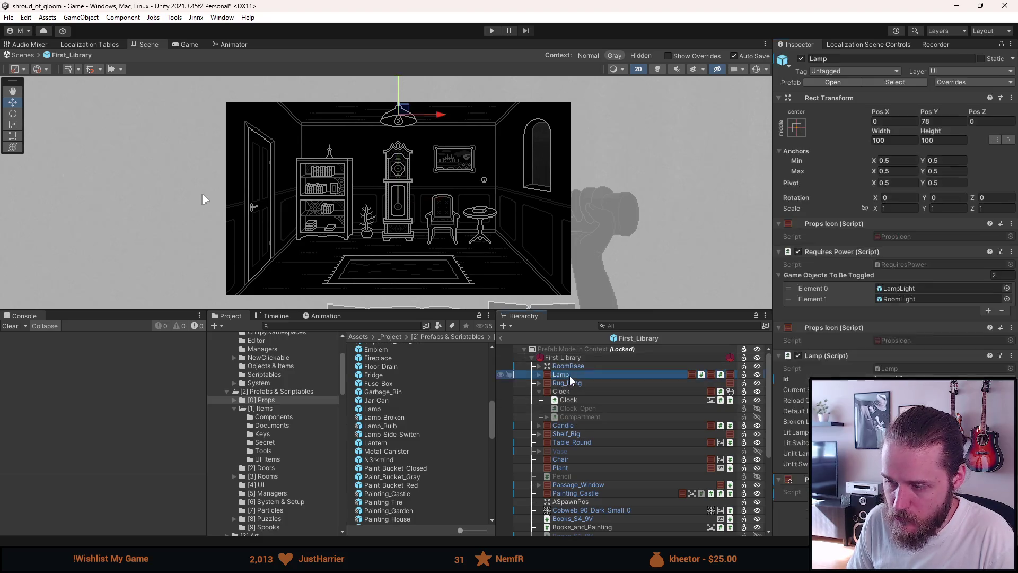
left_click(539, 392)
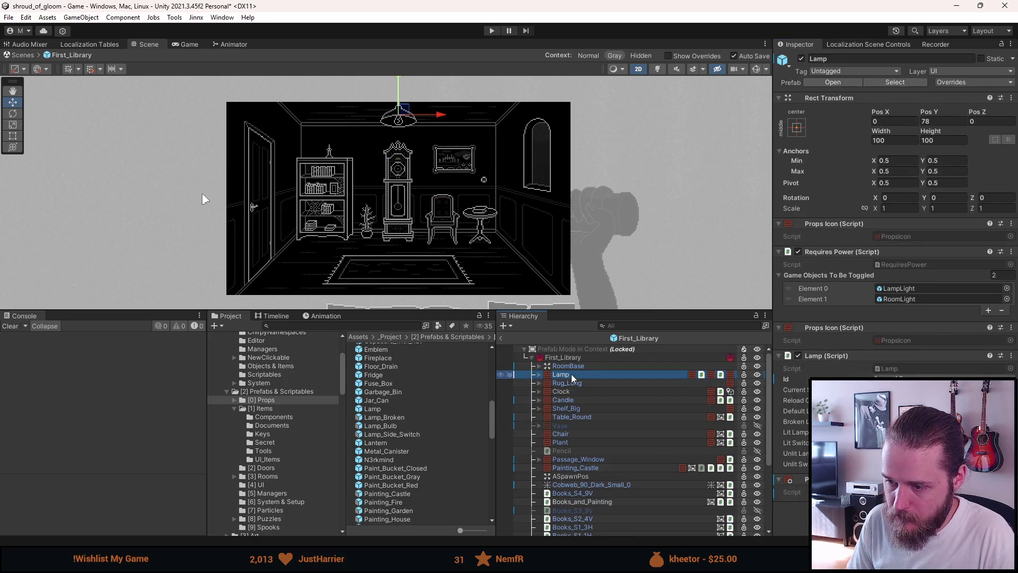
key("Delete")
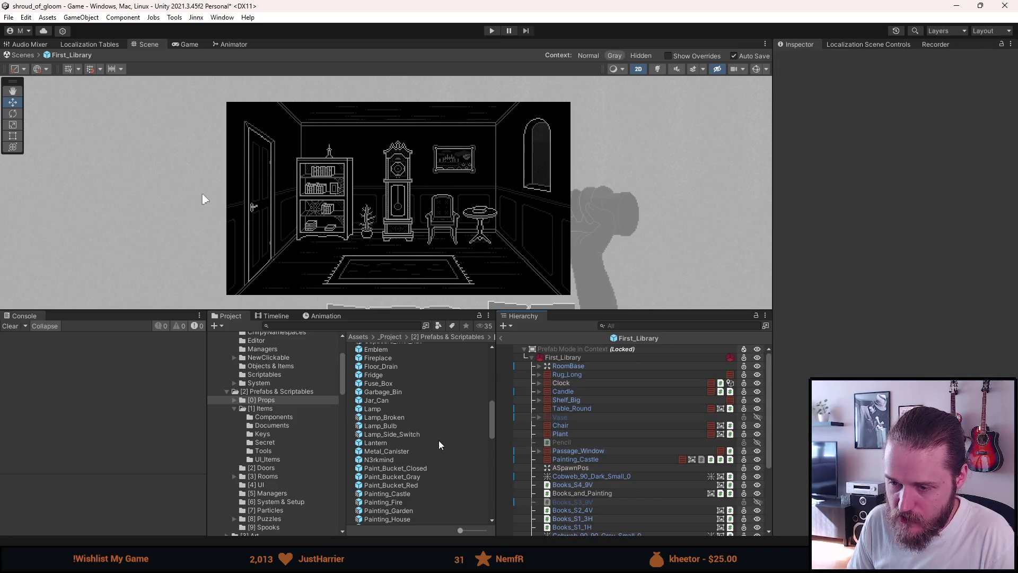
mouse_move(386, 438)
left_mouse_down()
mouse_move(495, 435)
mouse_move(562, 417)
mouse_move(579, 430)
mouse_move(578, 384)
left_mouse_up()
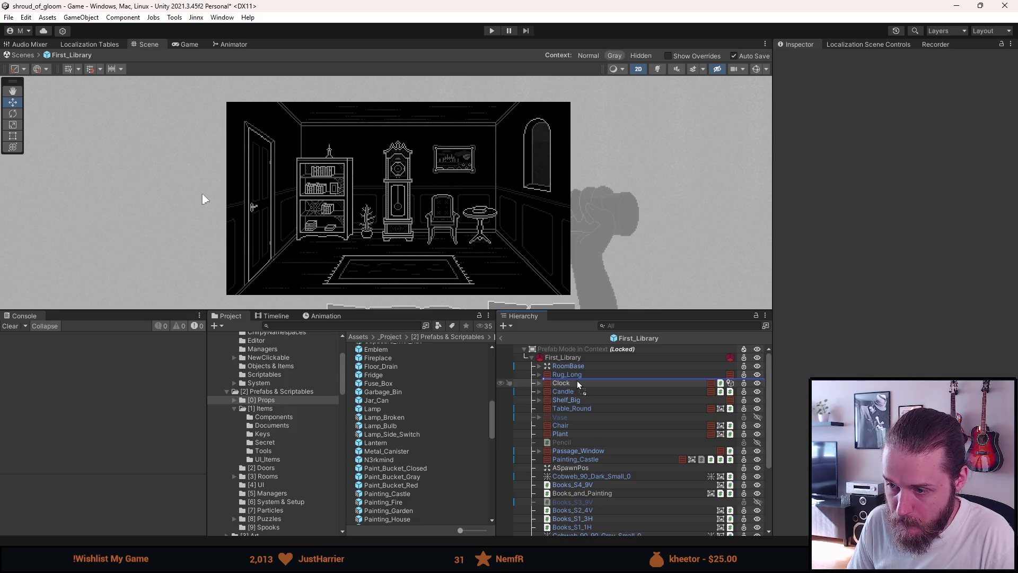
left_click_drag(578, 384, 579, 384)
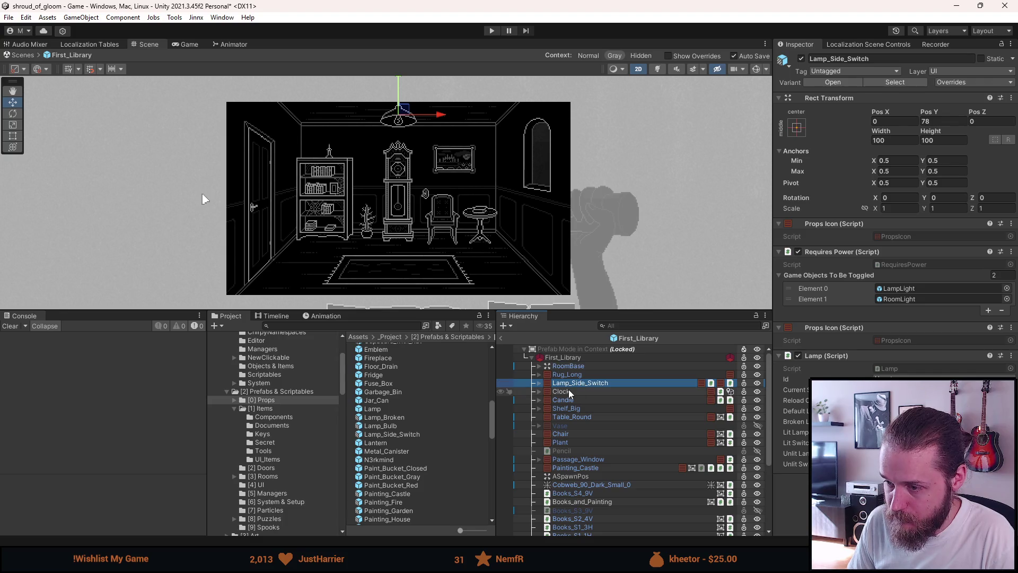
- Expand Lamp_Side_Switch and its Lamp and Lamp_Broken children in the Hierarchy
left_click(539, 383)
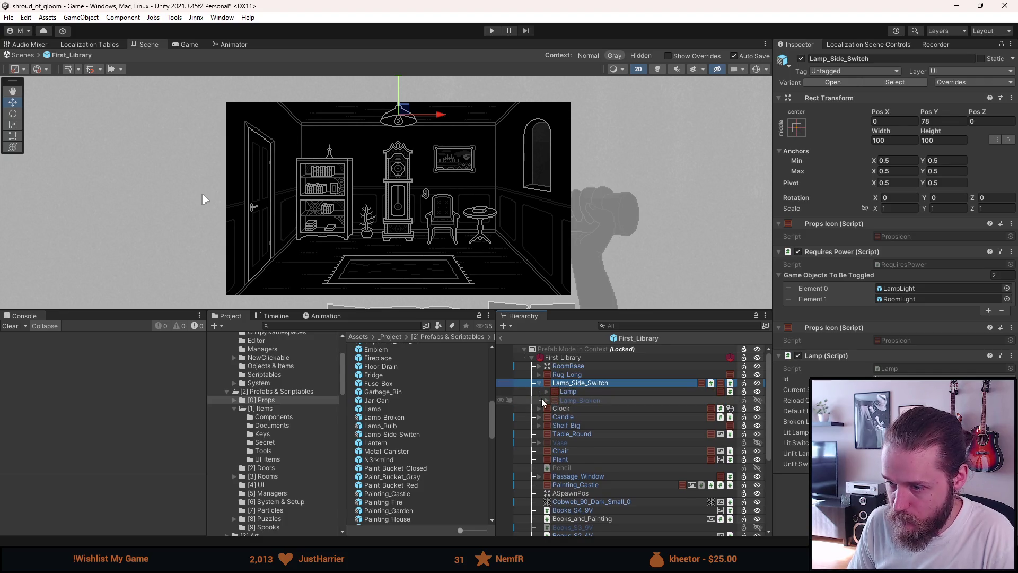
left_click(547, 392)
left_click(547, 434)
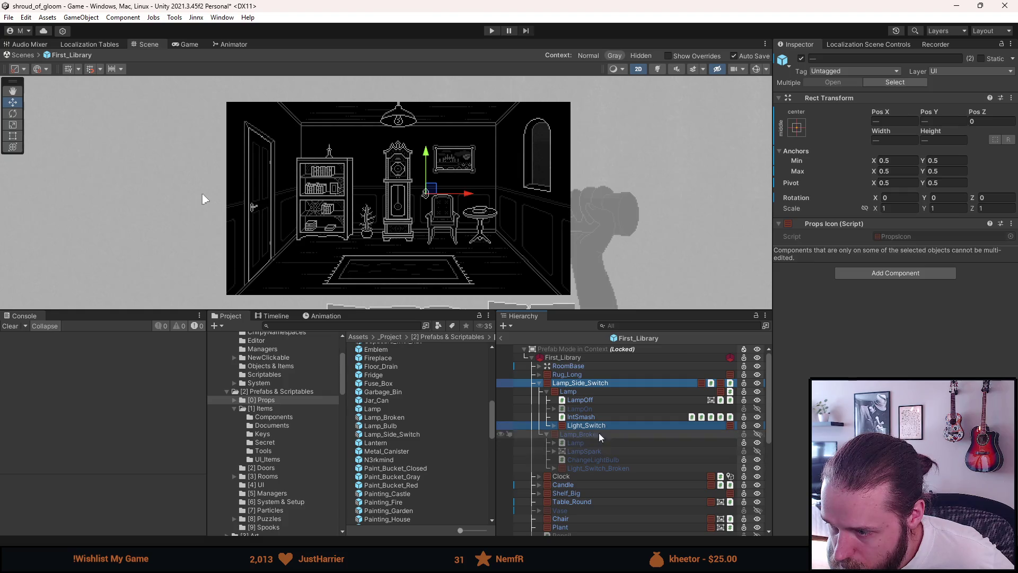
left_click(596, 418)
- Select Light_Switch and Light_Switch_Broken together and move them to the wall beside the door
left_click(585, 425)
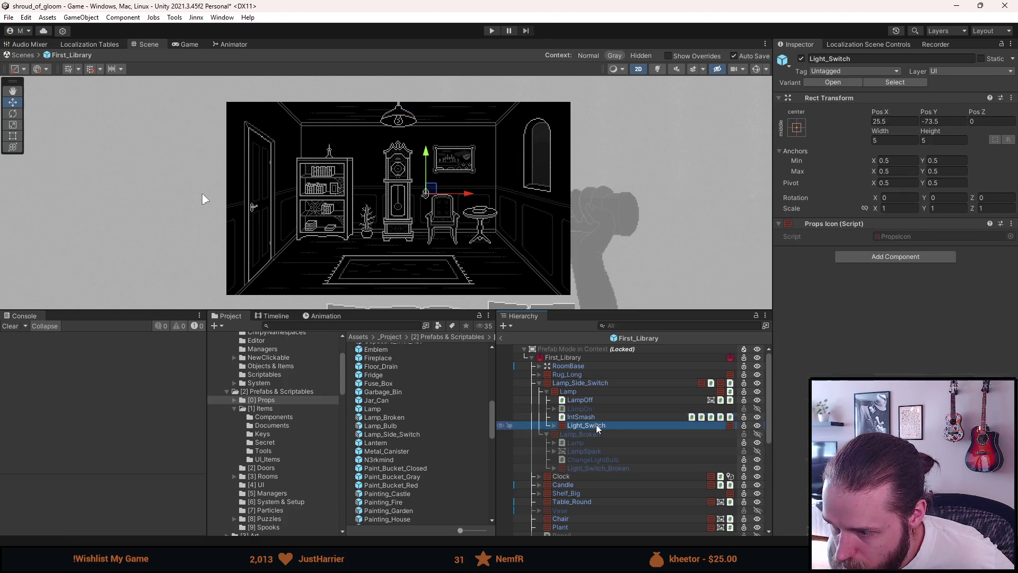
left_click(599, 468, "ctrl")
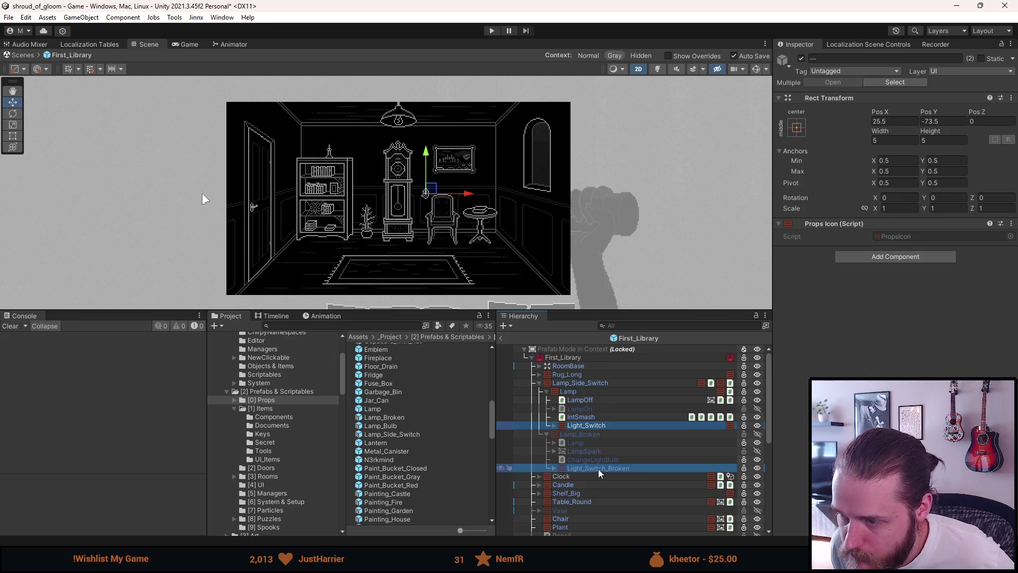
scroll(396, 192, "up", 2)
scroll(396, 192, "up", 1)
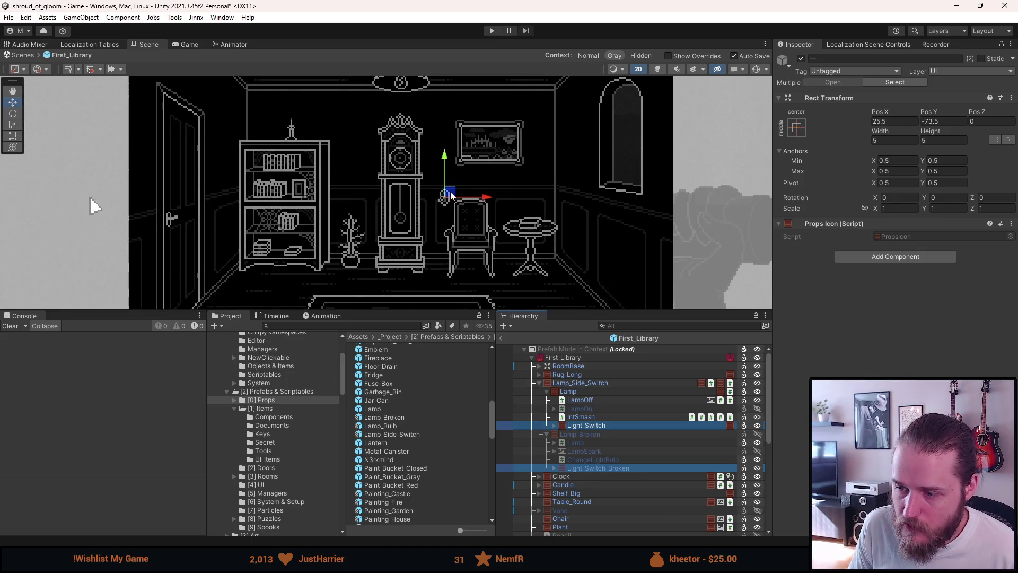
mouse_move(450, 195)
left_mouse_down()
mouse_move(293, 208)
mouse_move(141, 194)
left_mouse_up()
left_click(897, 208)
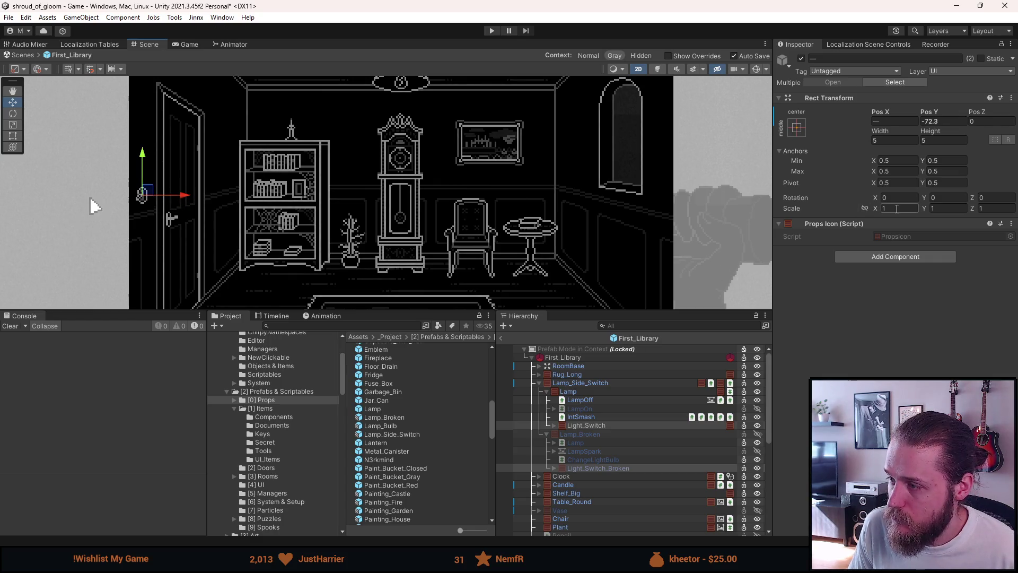
- Mirror both switches to X scale -1 and move their icons slightly lower
type("-1")
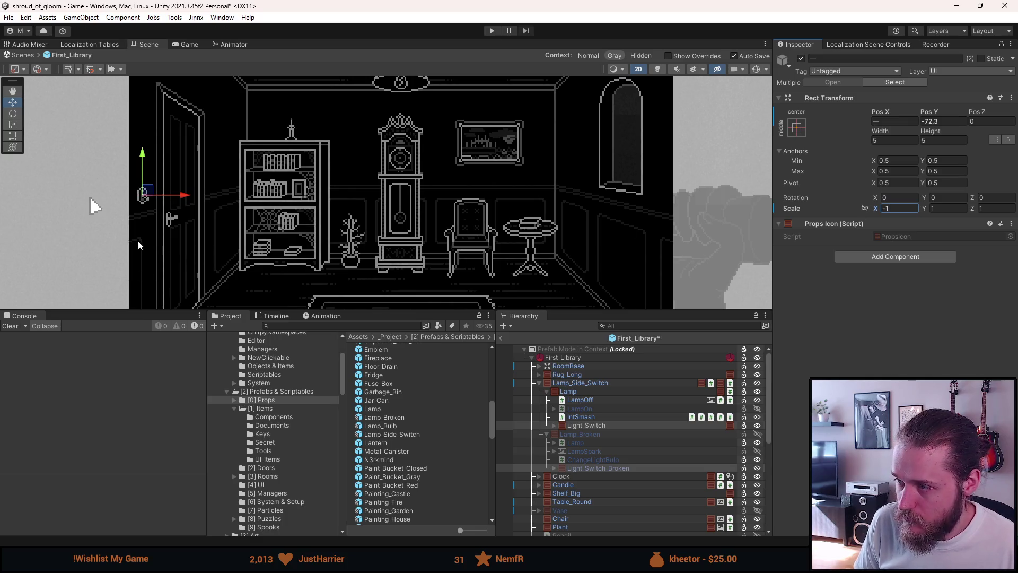
scroll(116, 247, "up", 6)
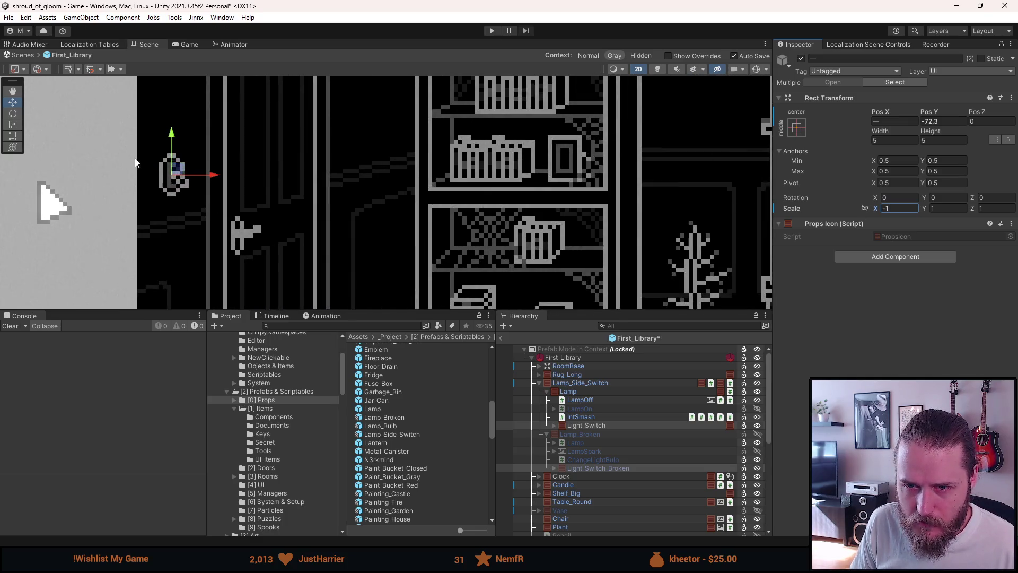
scroll(192, 154, "down", 4)
scroll(191, 153, "up", 8)
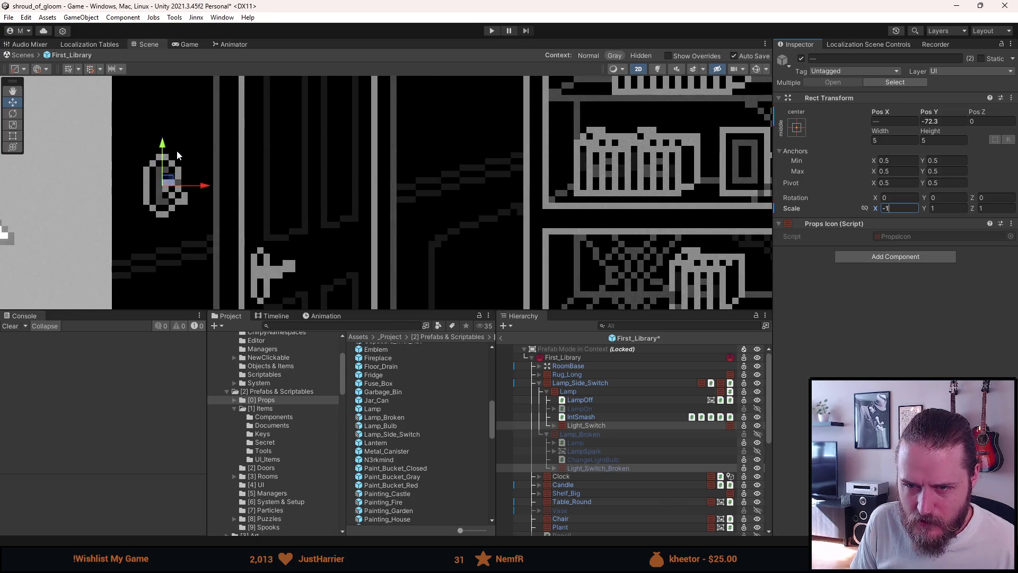
left_click_drag(165, 198, 198, 231)
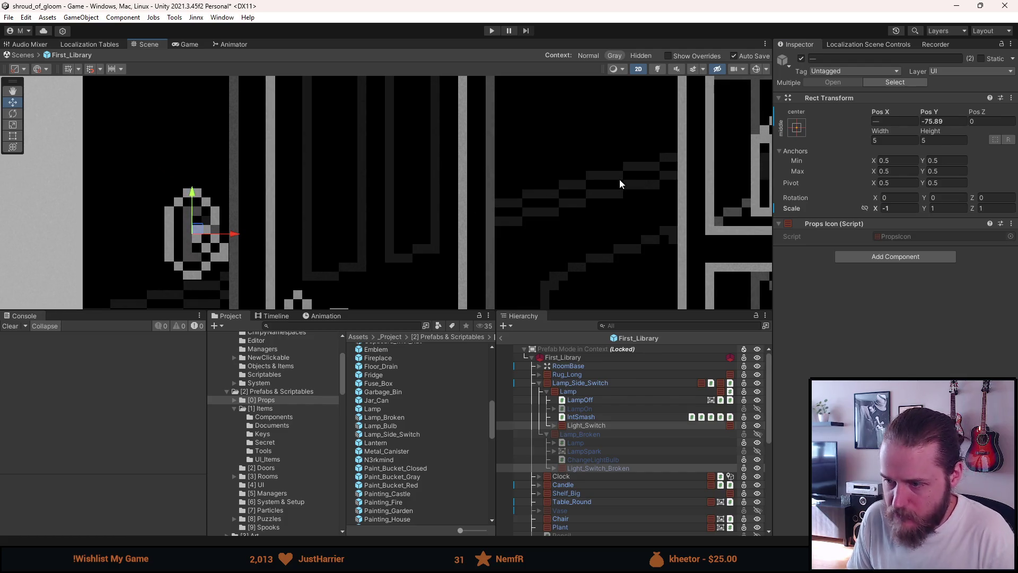
- Round Pos X to -148 on both Light_Switch and Light_Switch_Broken
left_click(621, 425)
left_click(609, 469)
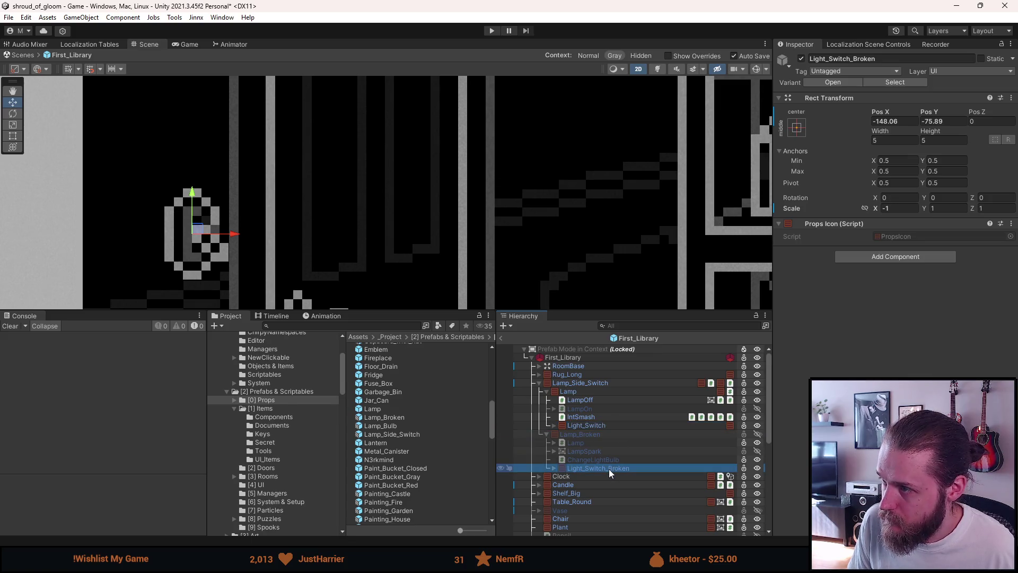
left_click(609, 425, "ctrl")
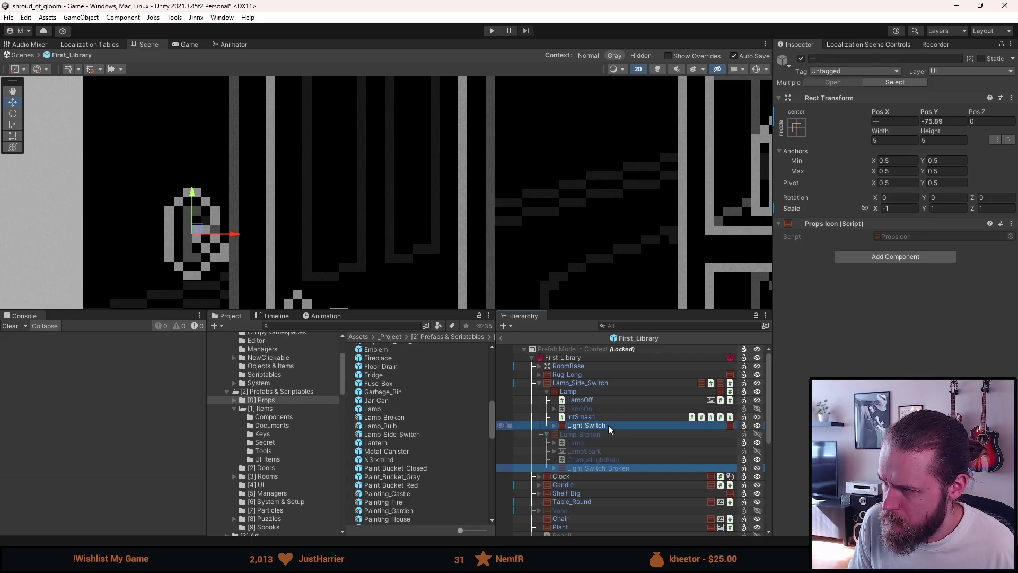
left_click(586, 470)
double_click(893, 122)
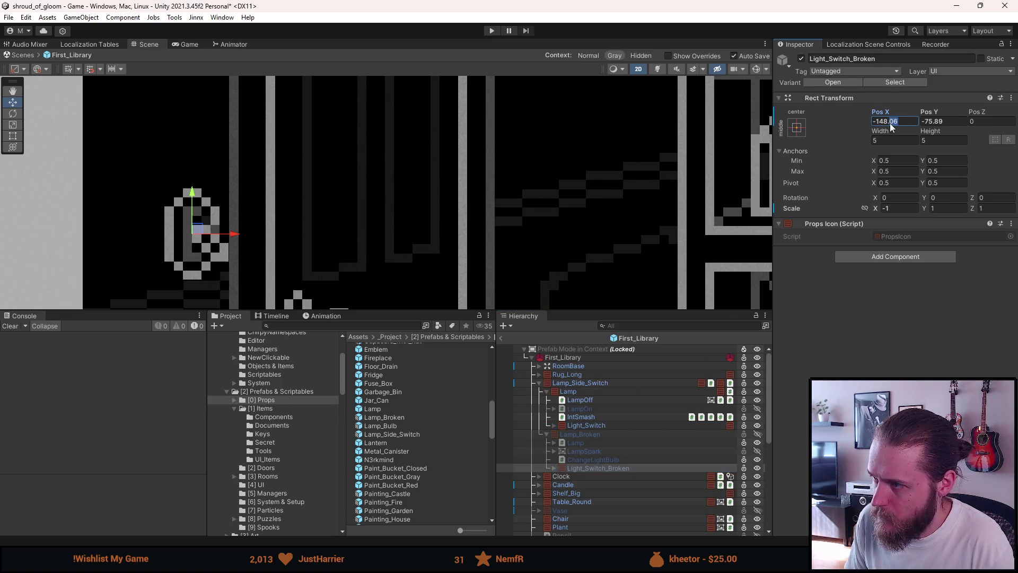
left_click(601, 426)
double_click(892, 122)
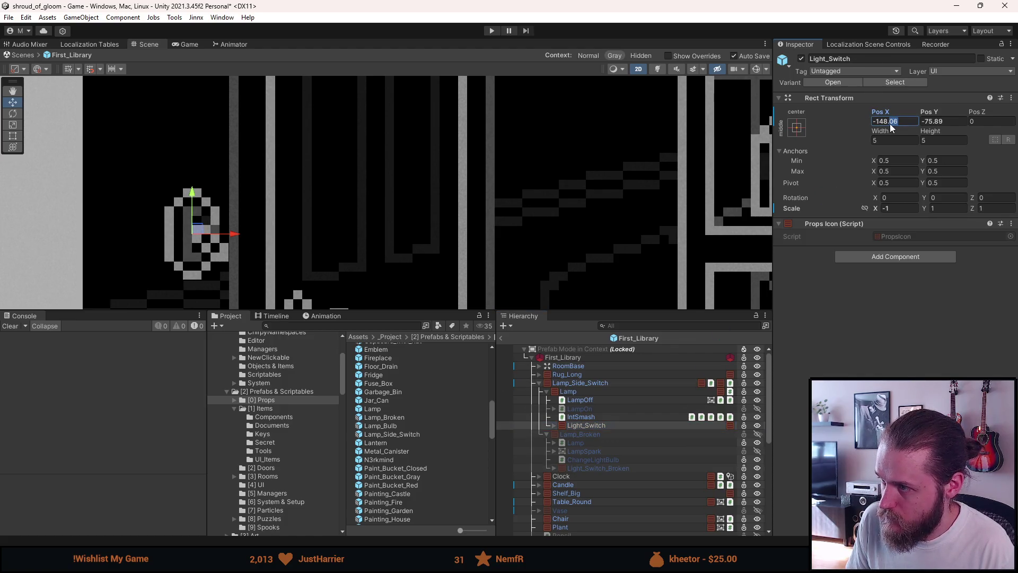
key("BackSpace")
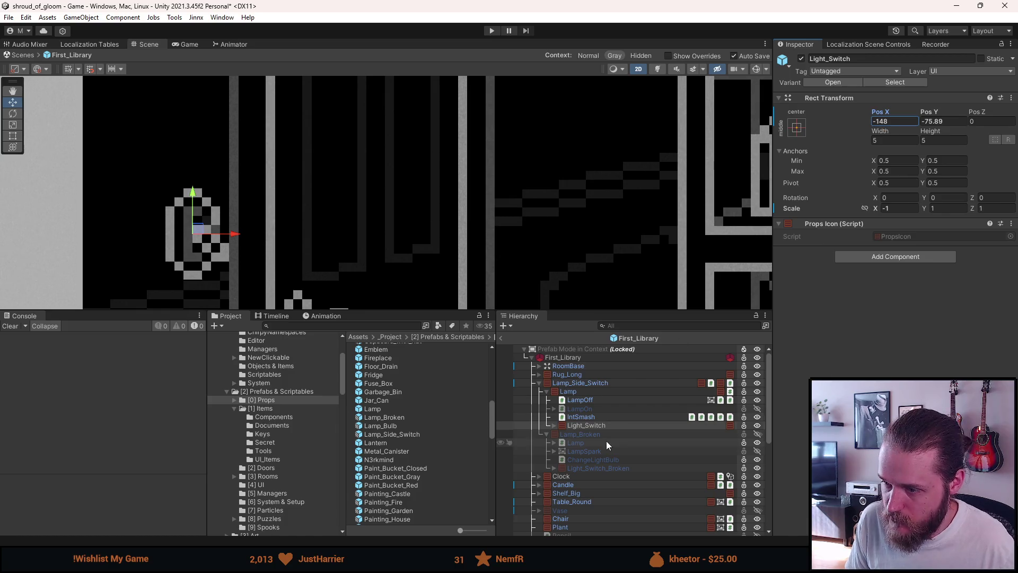
left_click(617, 469, "ctrl")
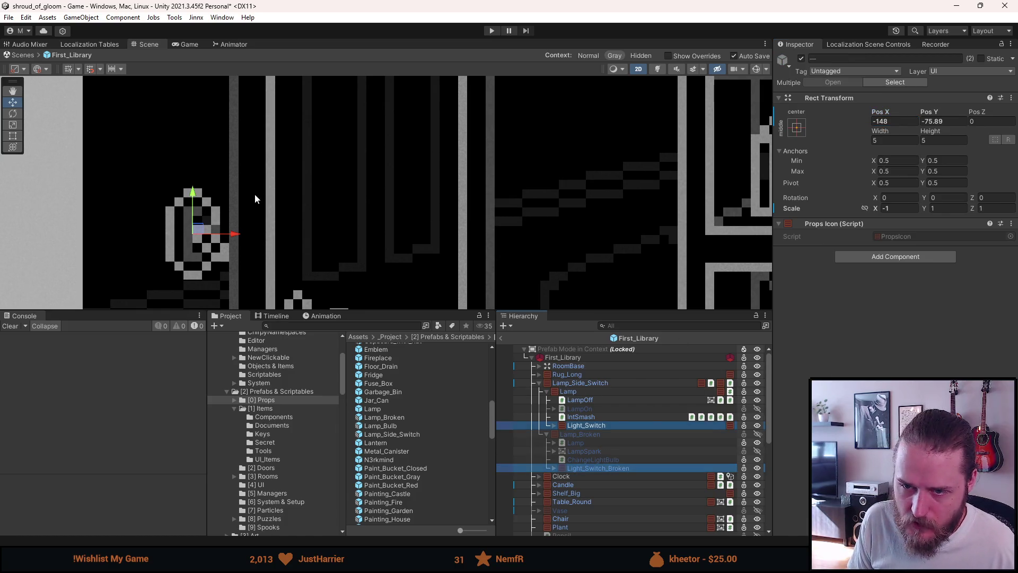
- Set both switches' Pos Y to -70
double_click(939, 121)
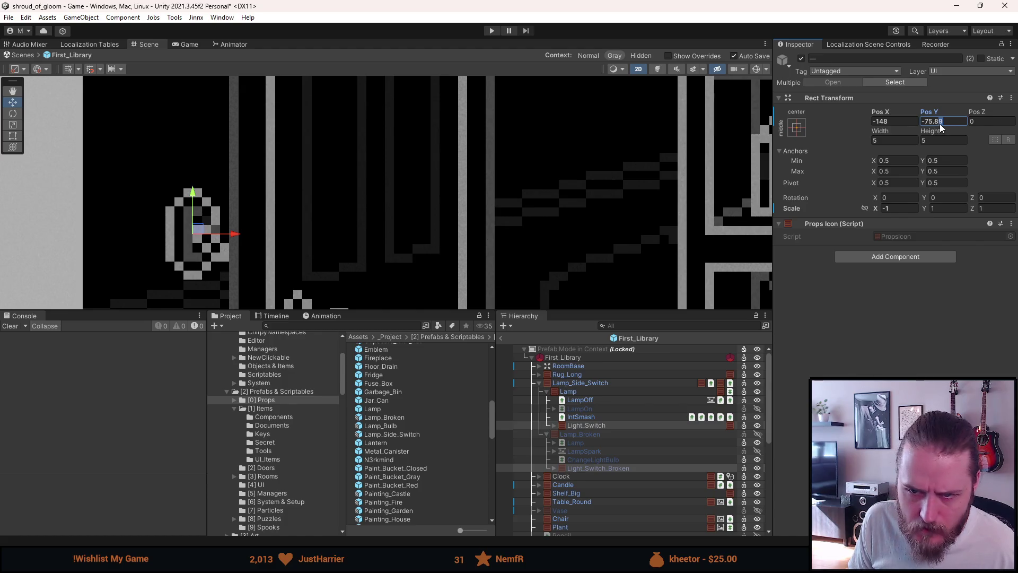
left_click_drag(939, 126, 931, 127)
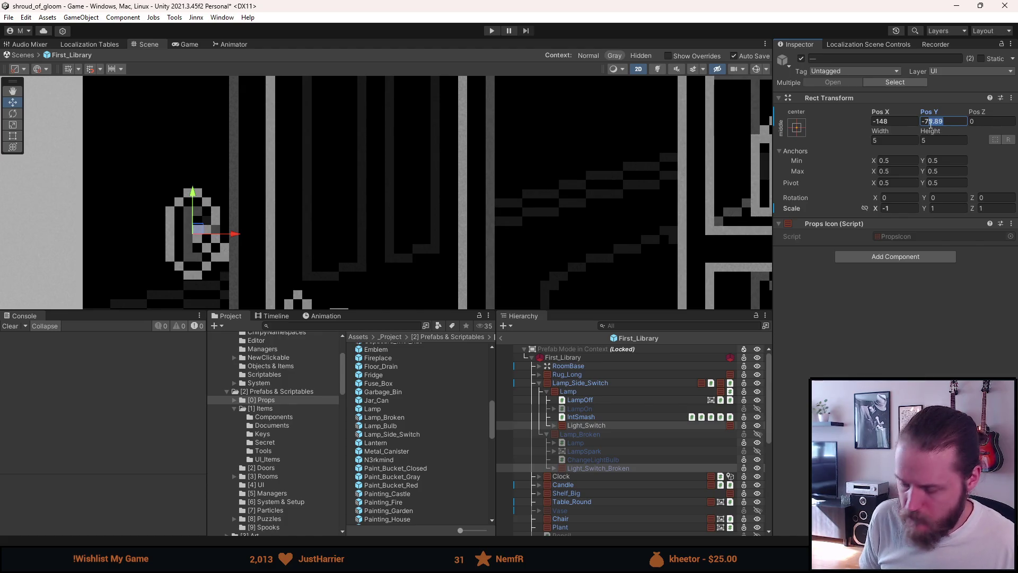
type("6")
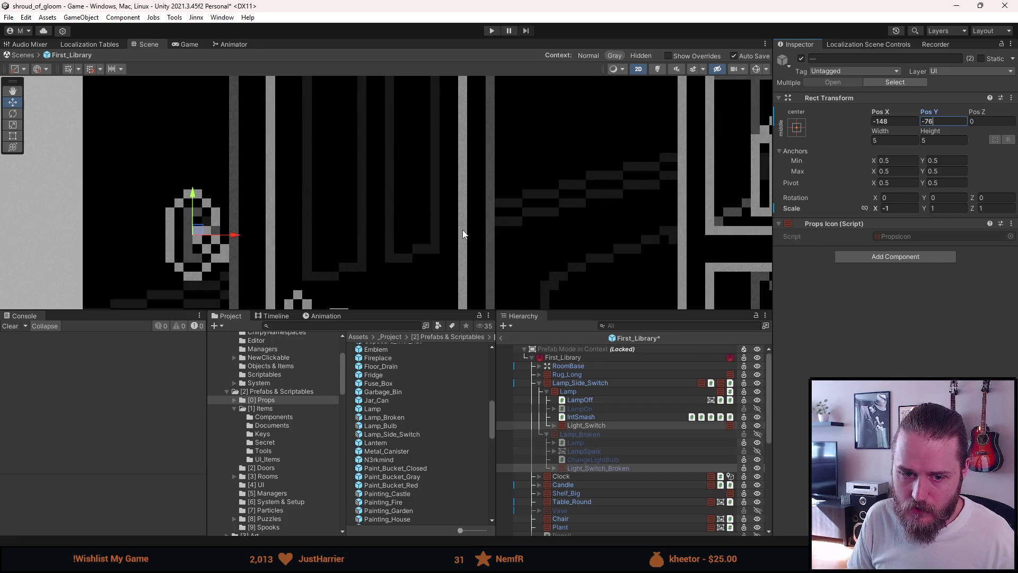
scroll(461, 230, "down", 4)
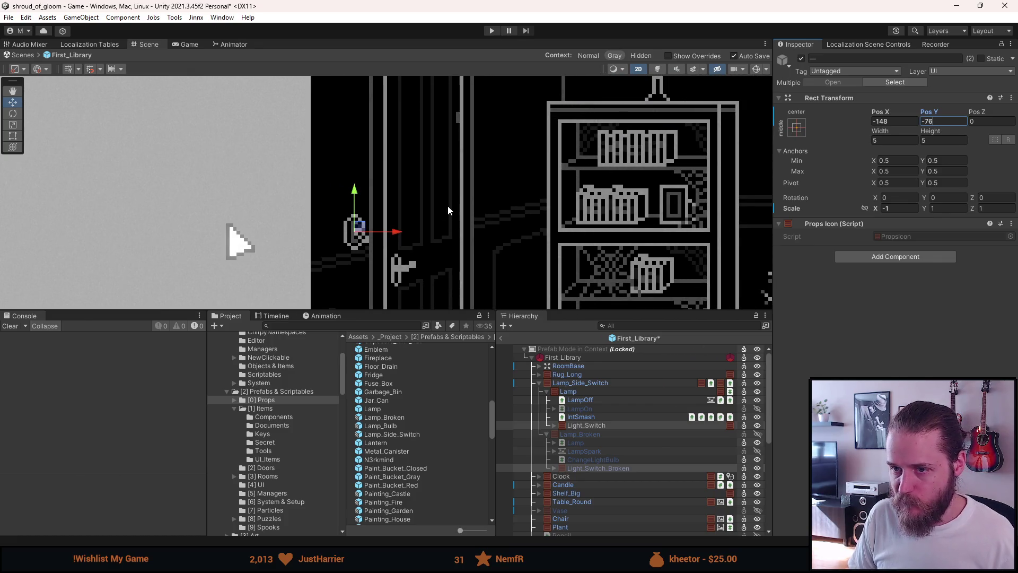
left_click(893, 121)
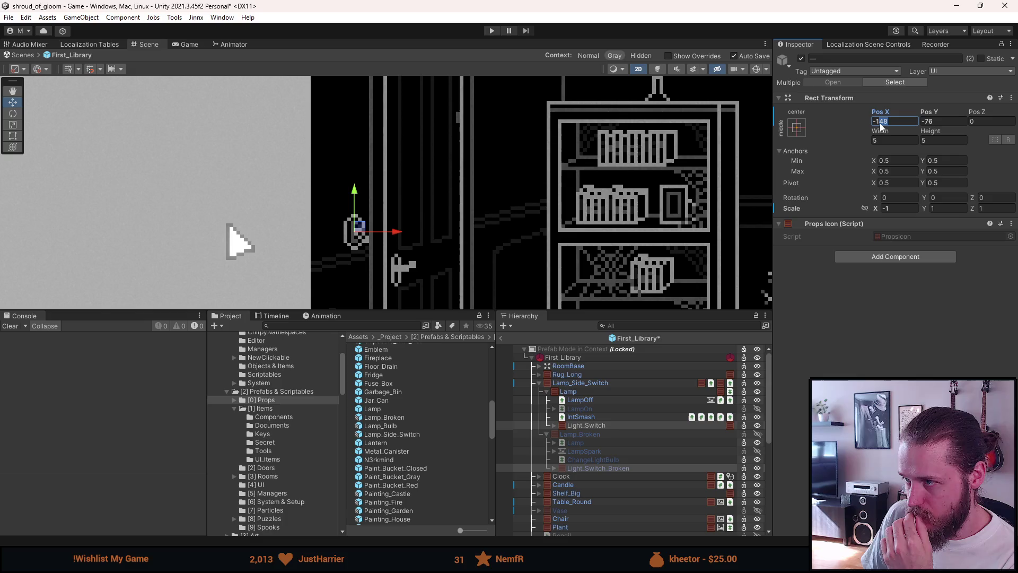
left_click(934, 122)
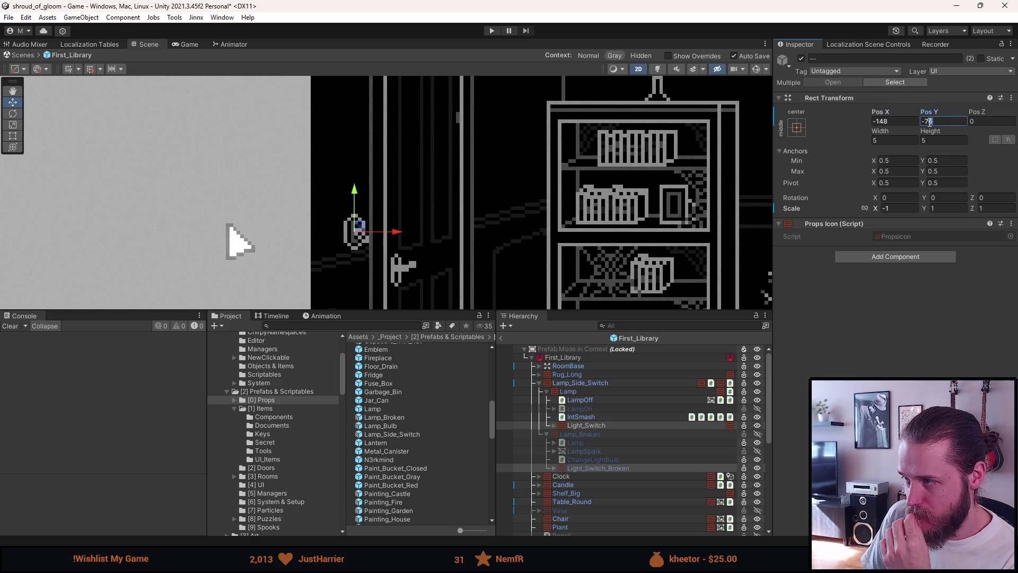
type("-70")
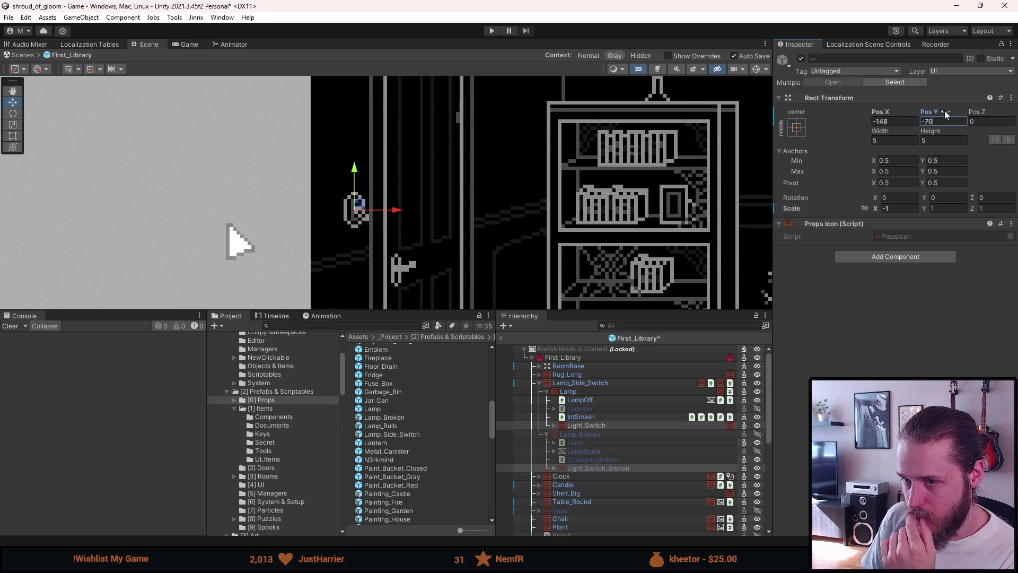
- Set both switches' Pos X to -151
left_click(881, 122)
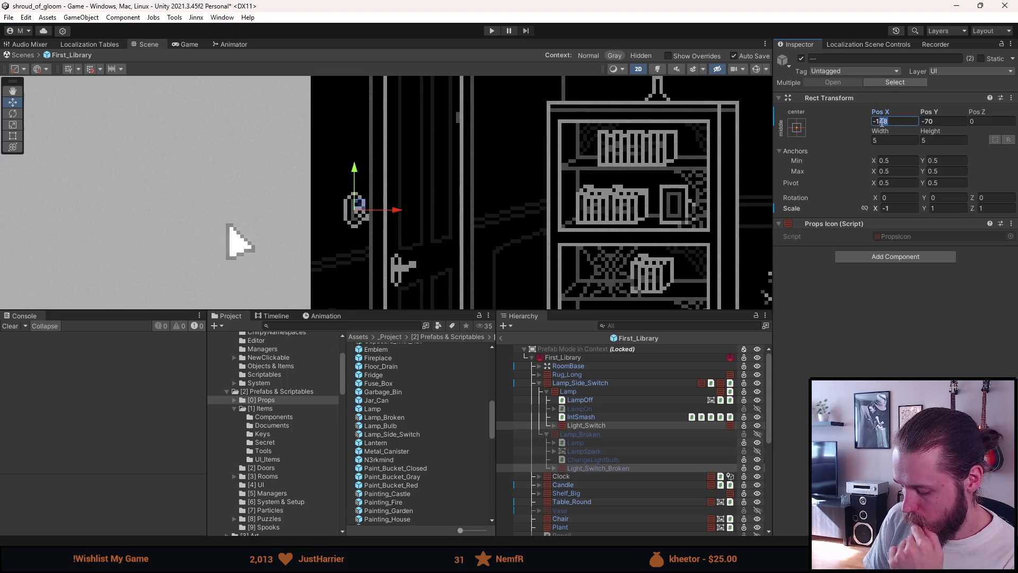
type("-154")
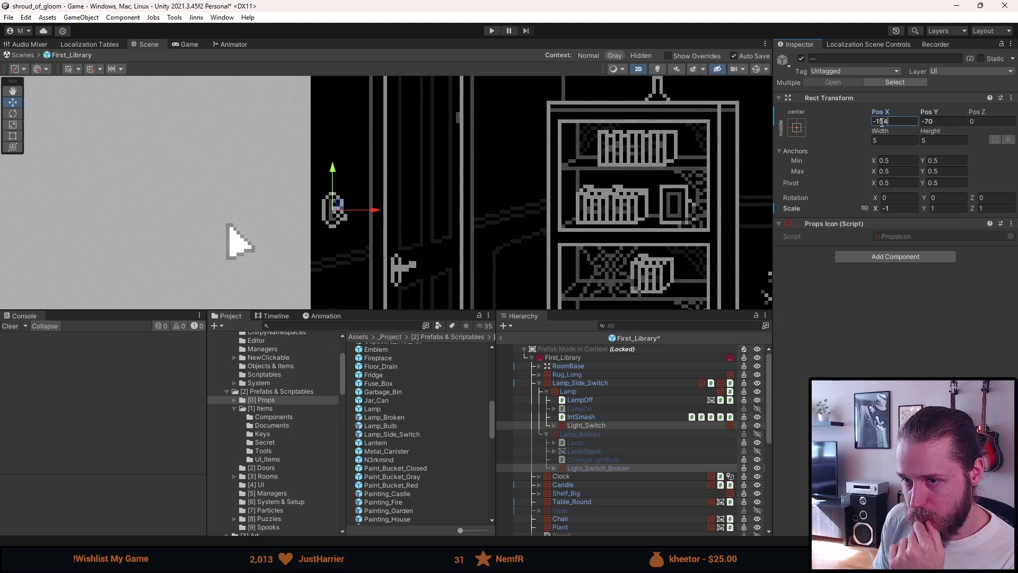
key("BackSpace")
type("0")
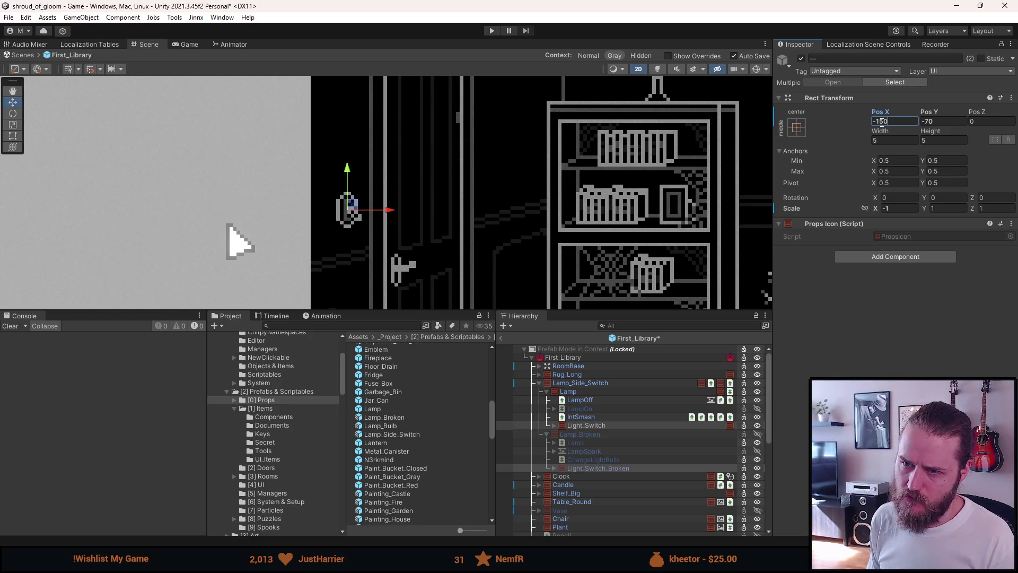
key("BackSpace")
type("1")
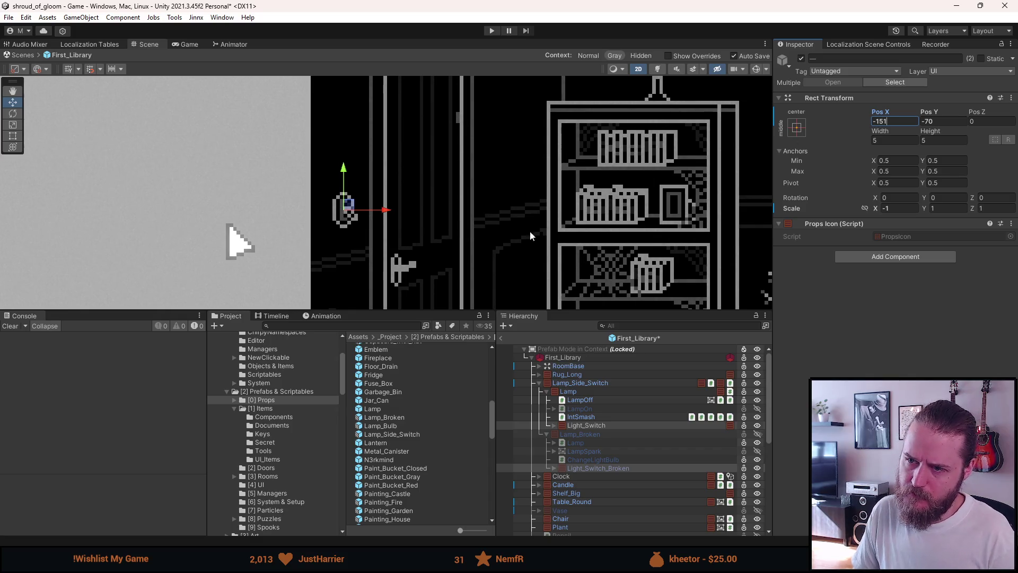
scroll(527, 218, "down", 5)
left_click_drag(669, 259, 446, 228)
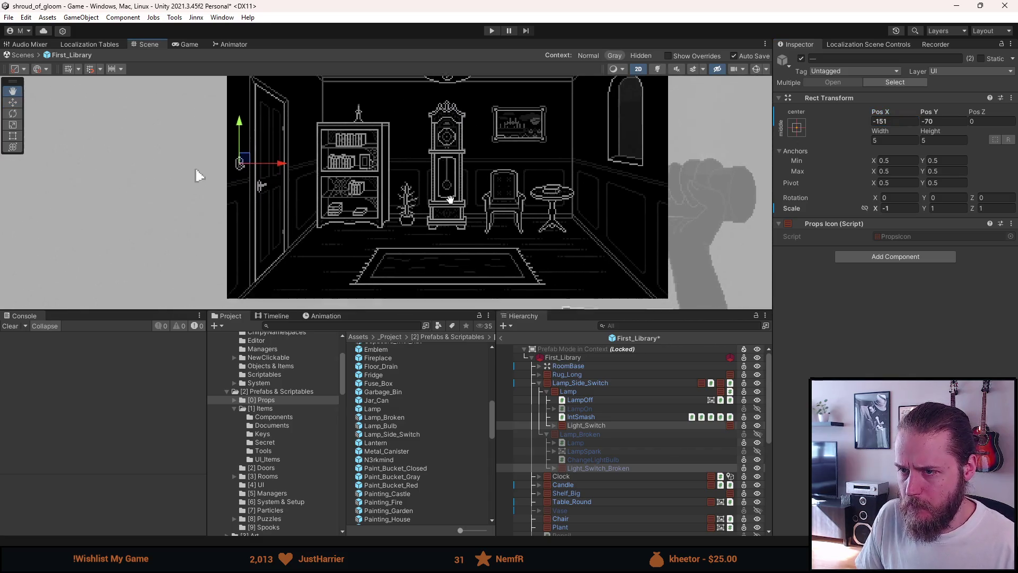
left_click(126, 219)
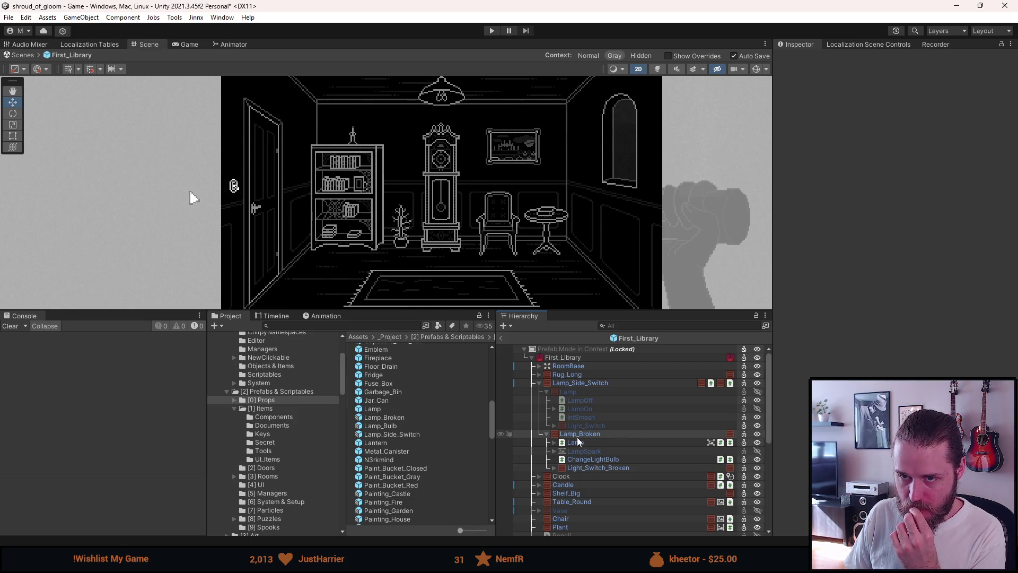
left_click(571, 391)
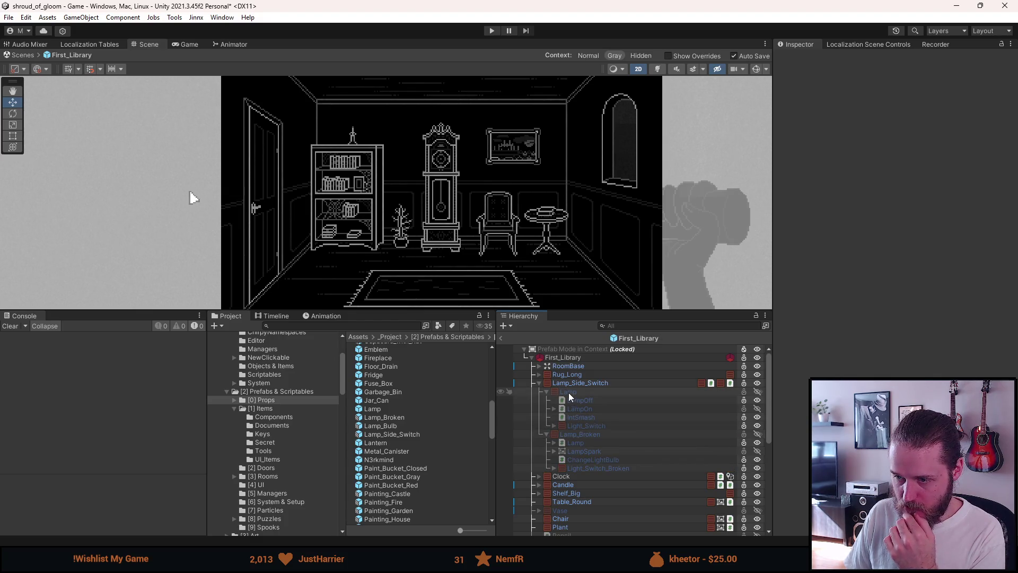
left_click(586, 425)
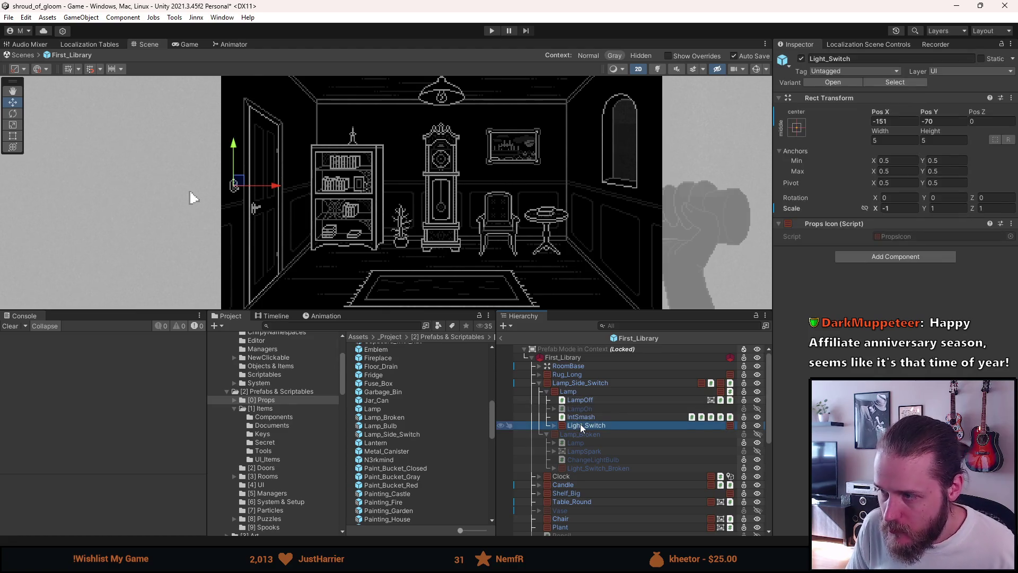
- Apply Light_Switch's Pos X and Pos Y as overrides to the Lamp_Side_Switch prefab
right_click(888, 113)
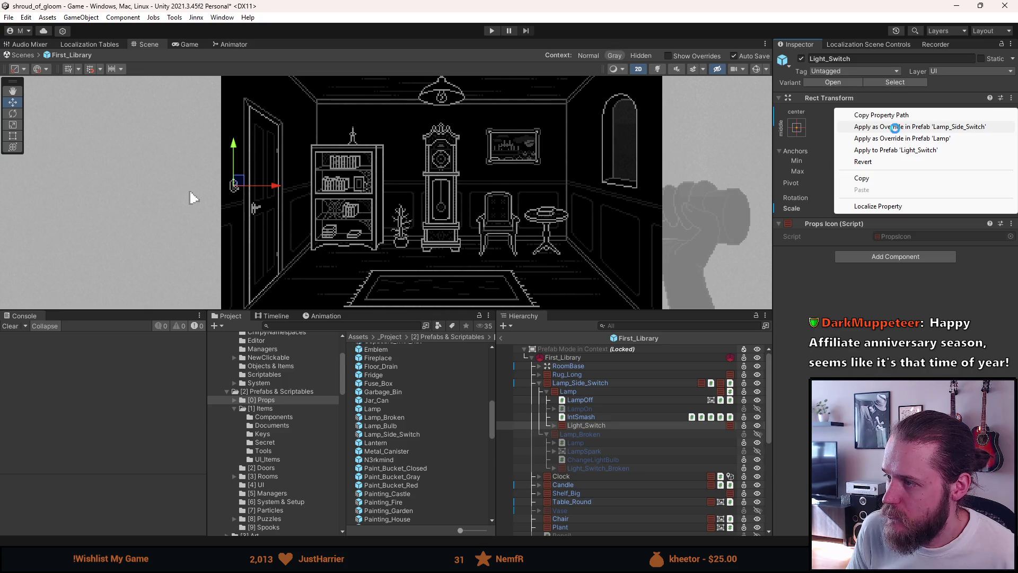
left_click(897, 131)
right_click(933, 117)
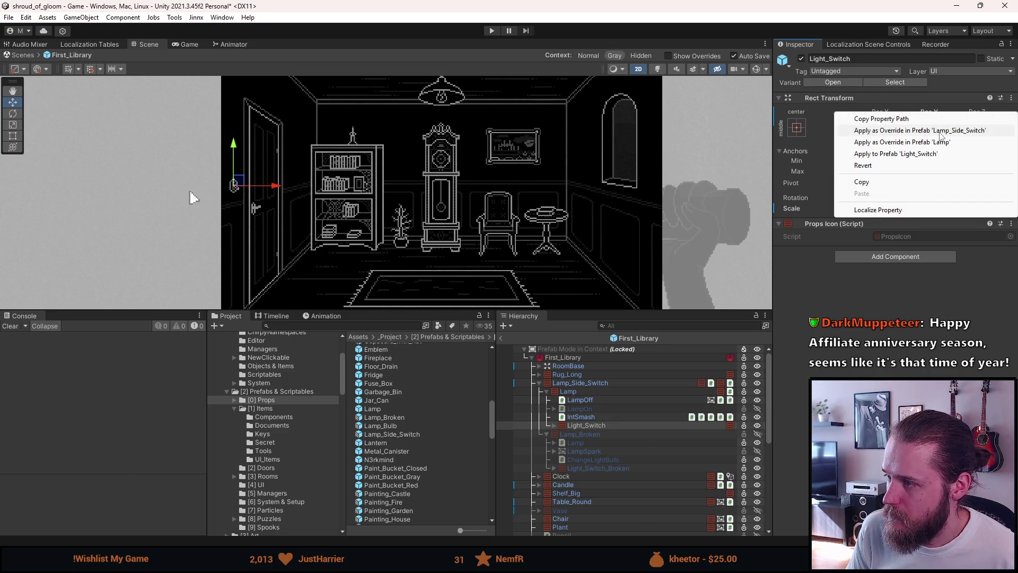
left_click(942, 132)
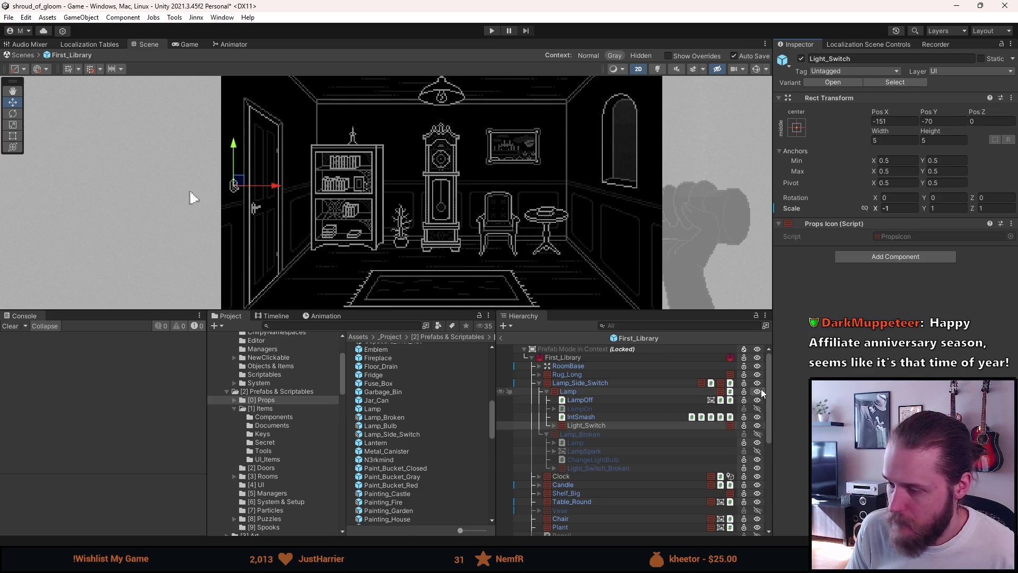
- Apply Light_Switch_Broken's Pos X and Pos Y to the Lamp_Side_Switch prefab
left_click(641, 469)
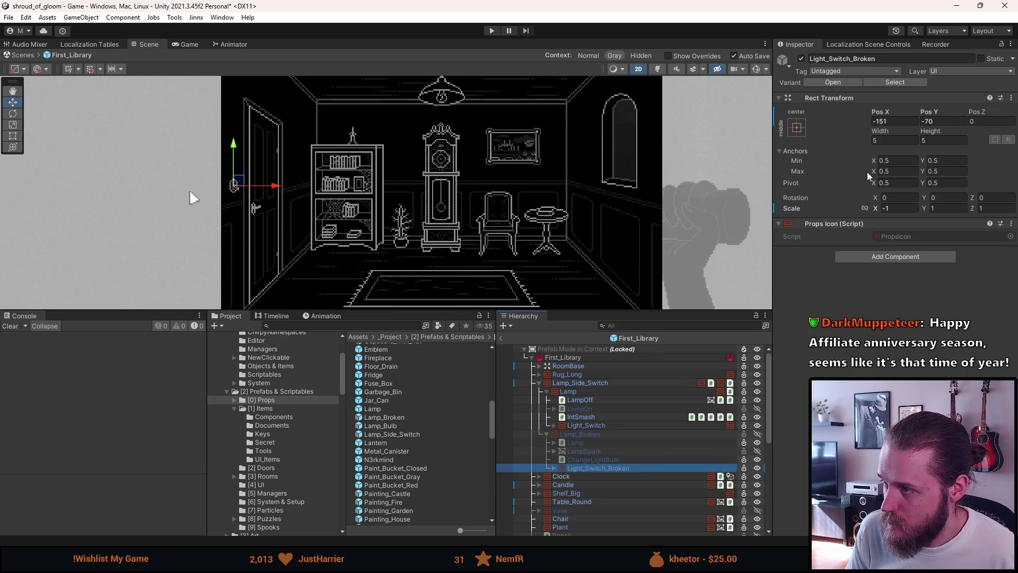
right_click(882, 116)
left_click(919, 131)
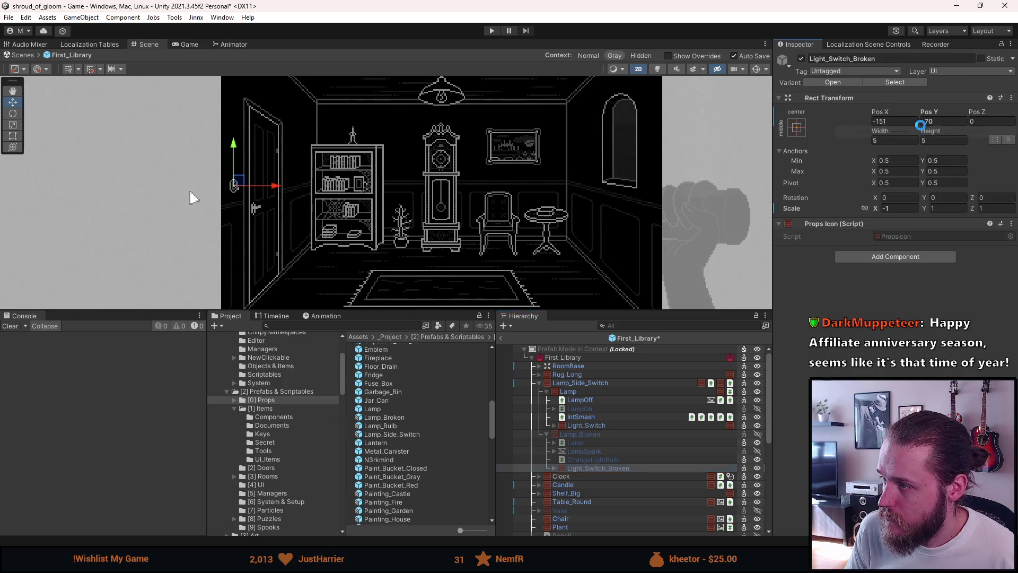
right_click(929, 115)
left_click(931, 132)
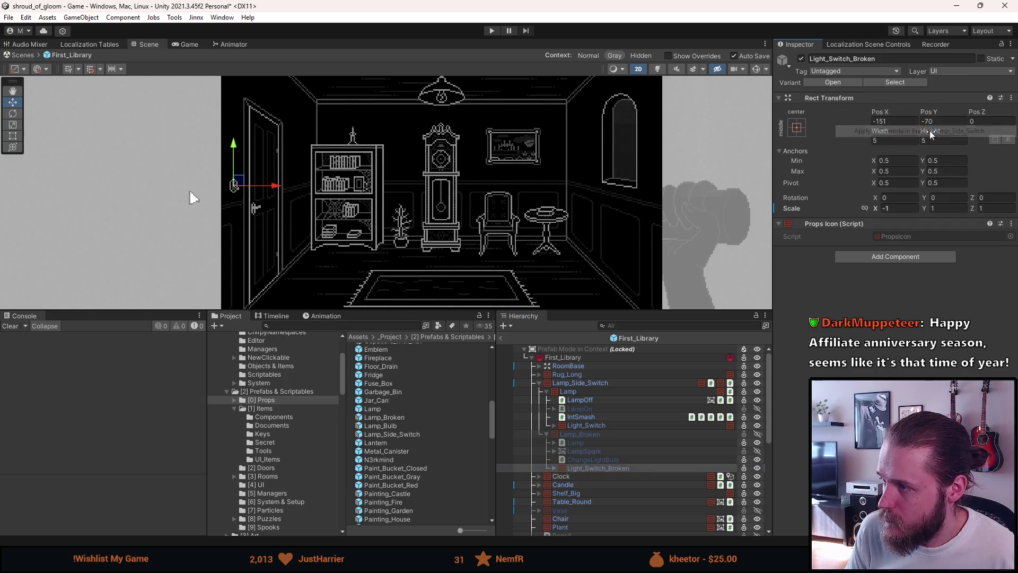
left_click(580, 385)
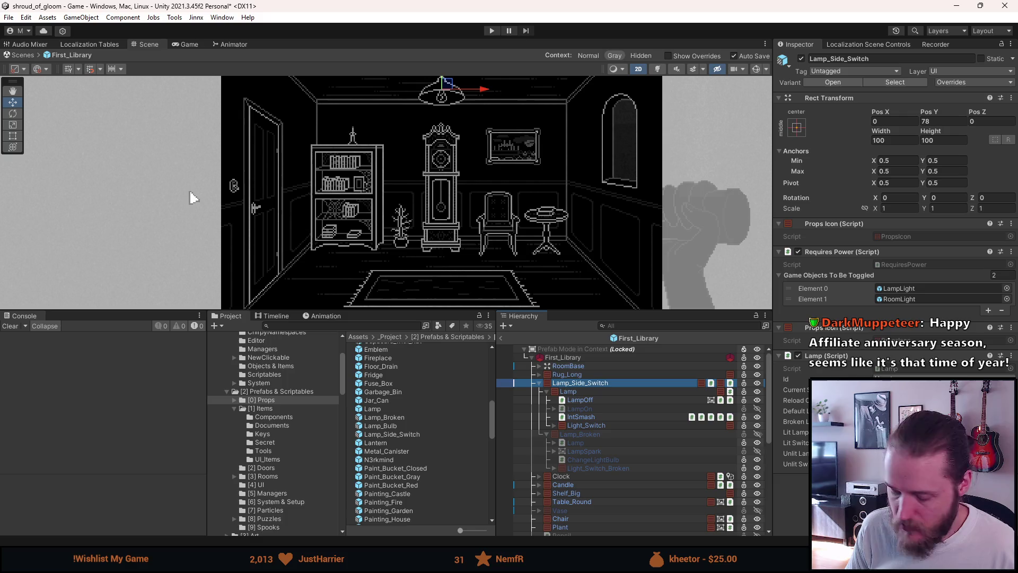
- Set the Lamp script's Id to Lamp_Library
left_click(933, 379)
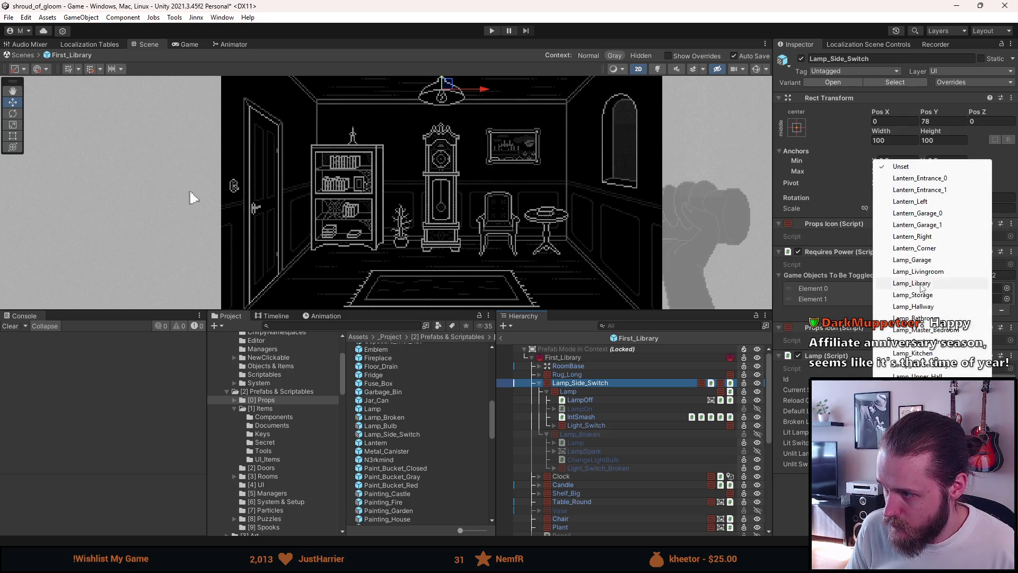
left_click(933, 289)
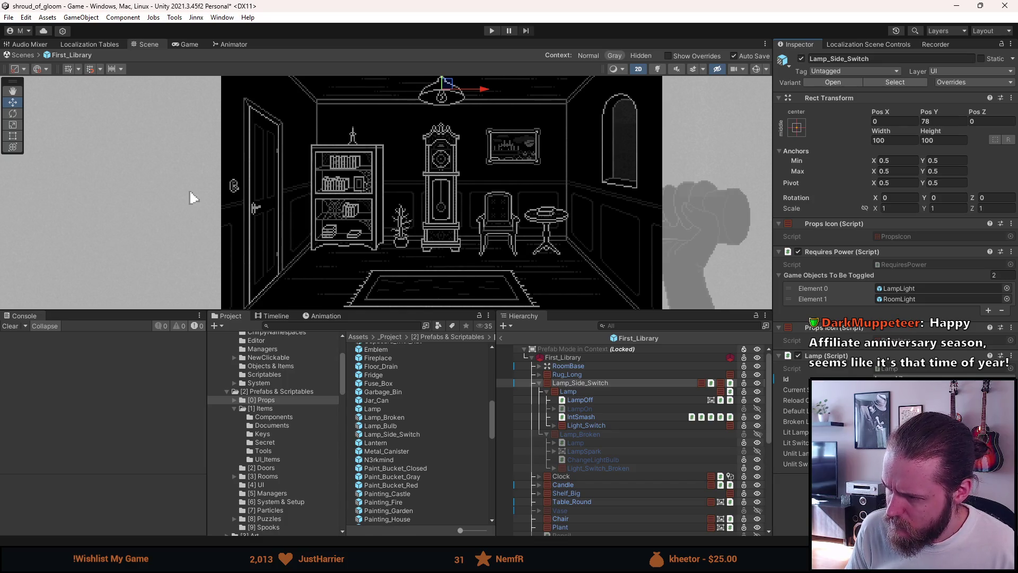
key("Tab")
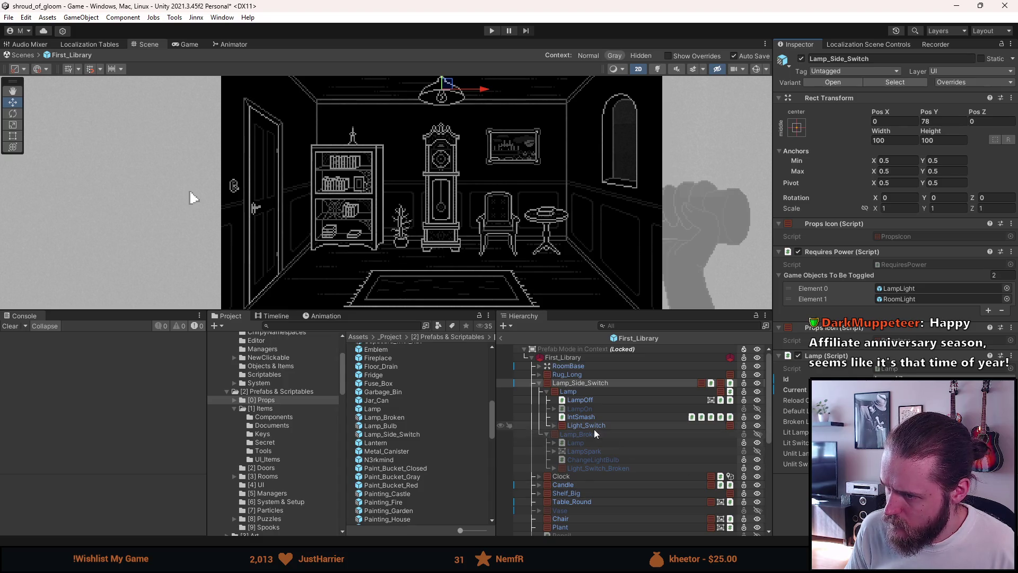
left_click(584, 343)
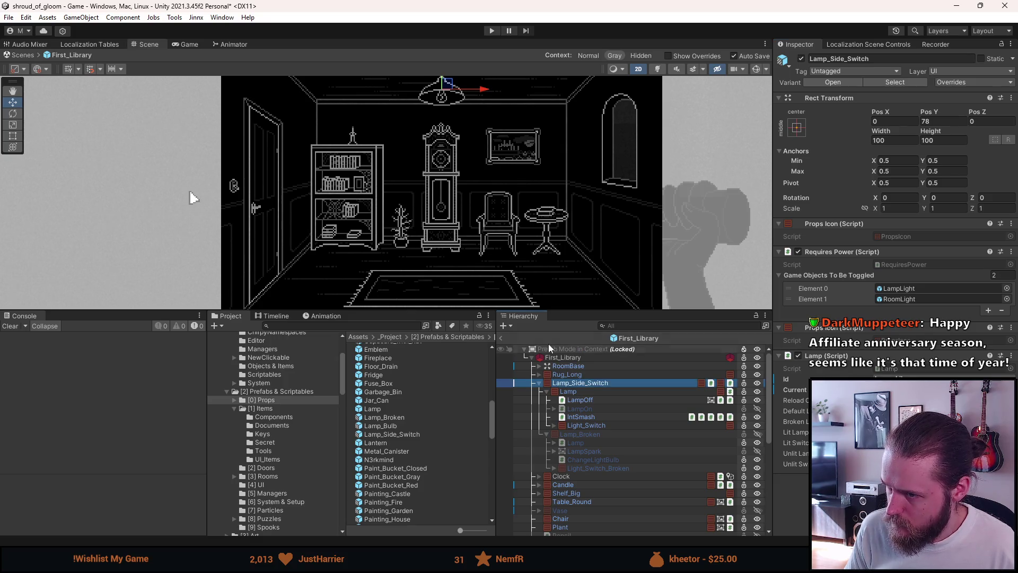
- Leave prefab editing, save the First_Library scene, and enter Play mode
left_click(504, 339)
key("ctrl+s")
left_click(492, 31)
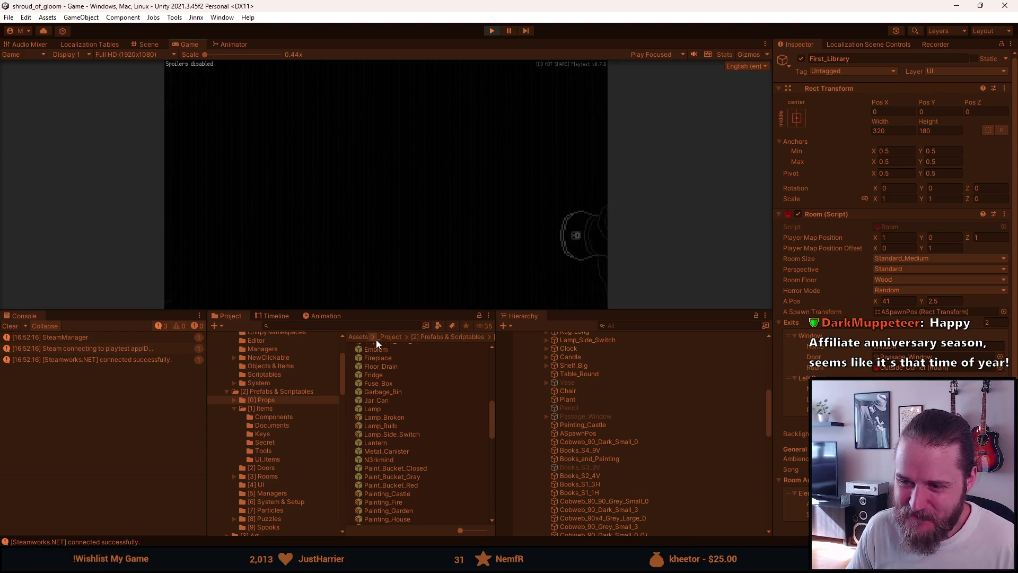
- Enlarge the Game view and toggle the library lights with the door-side wall switch
left_click_drag(391, 312, 415, 484)
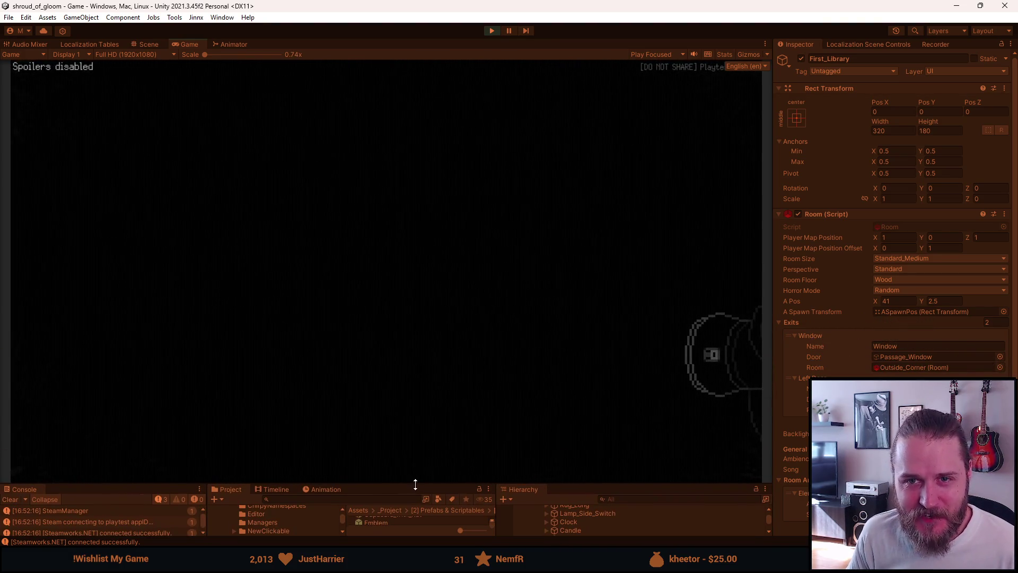
left_click(368, 341)
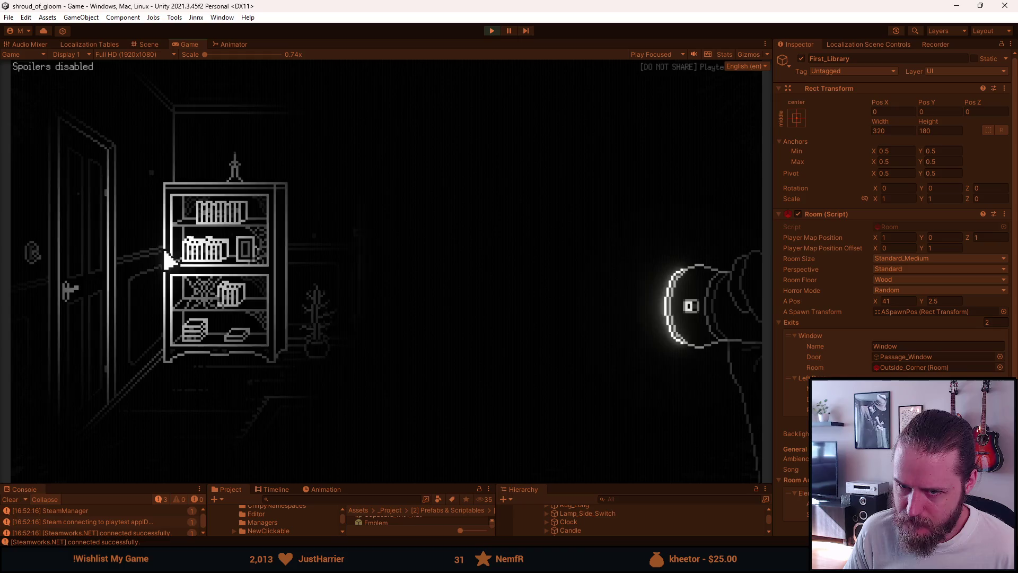
left_click(35, 266)
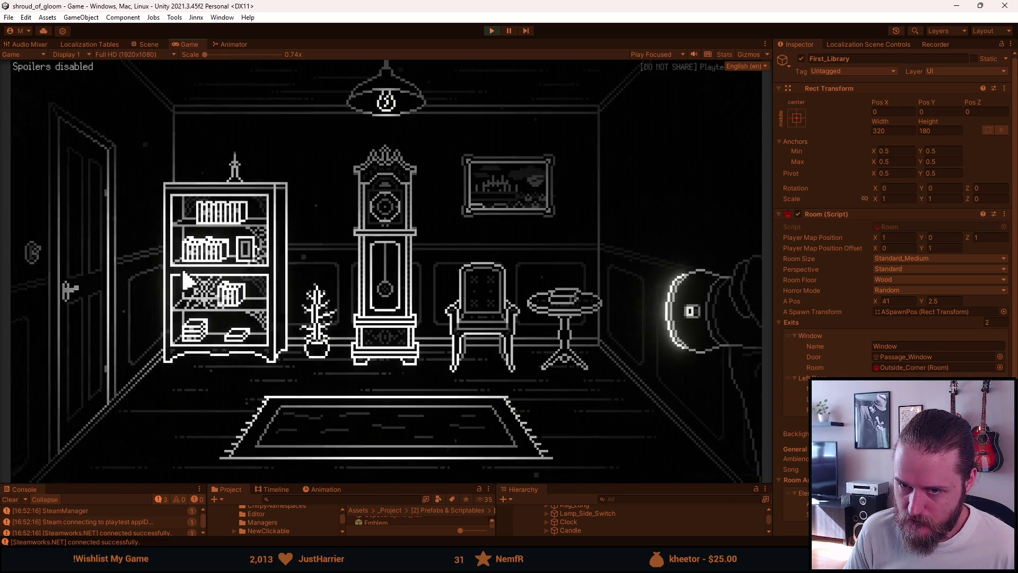
left_click(35, 260)
left_click(34, 259)
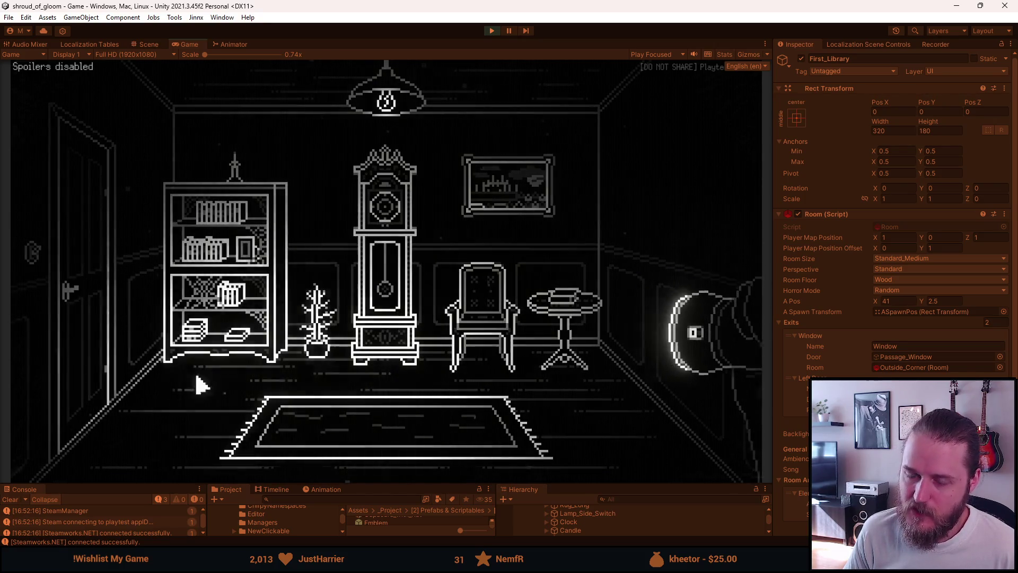
- Open the library door, step into the hallway, and come back into the library
left_click(106, 274)
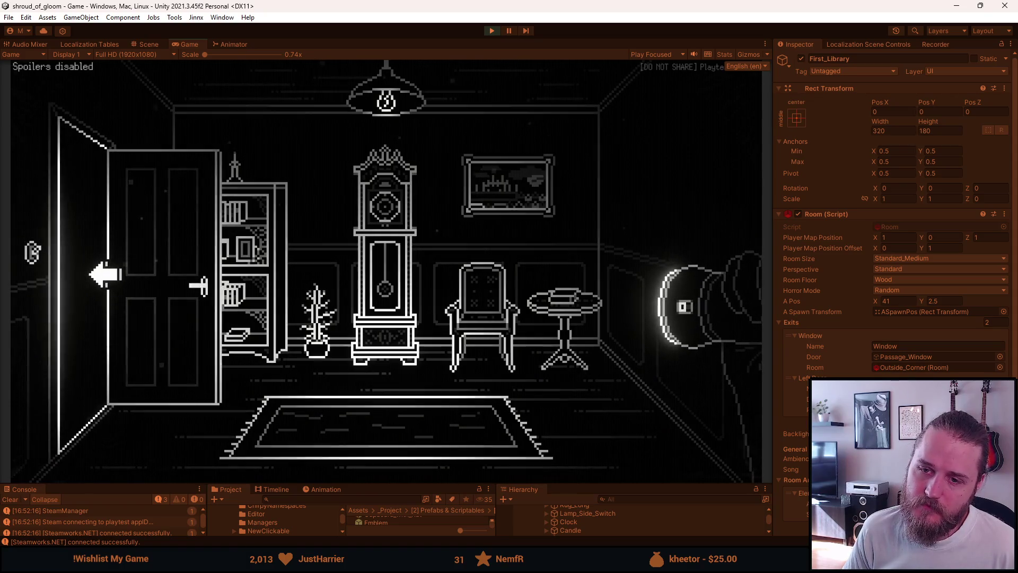
left_click(106, 274)
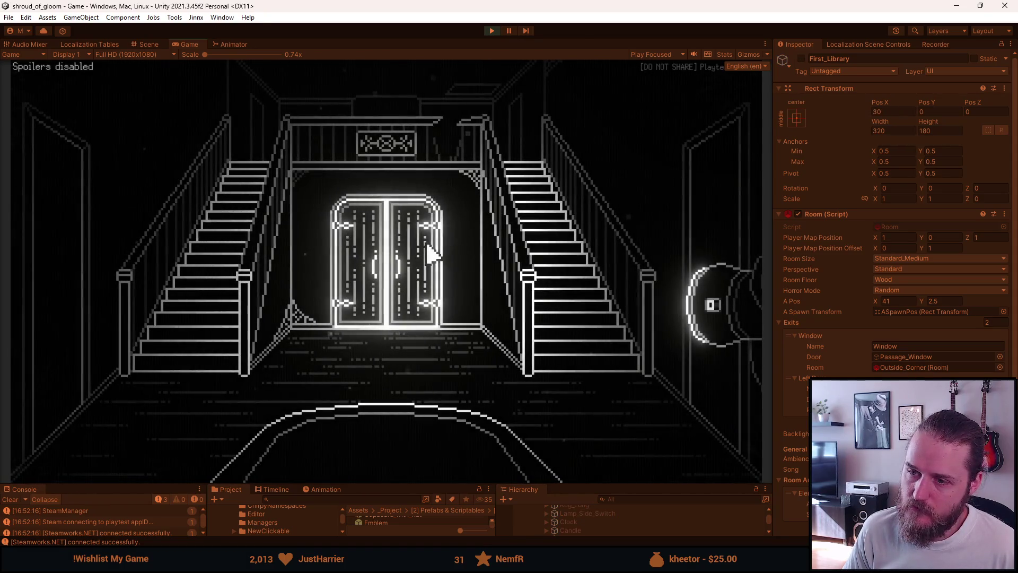
left_click(684, 238)
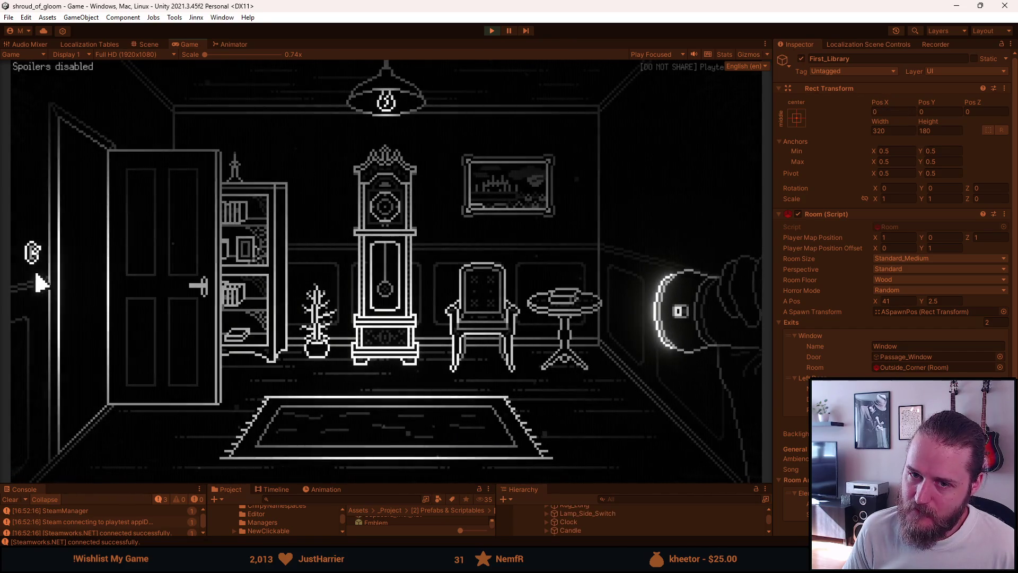
left_click(38, 273)
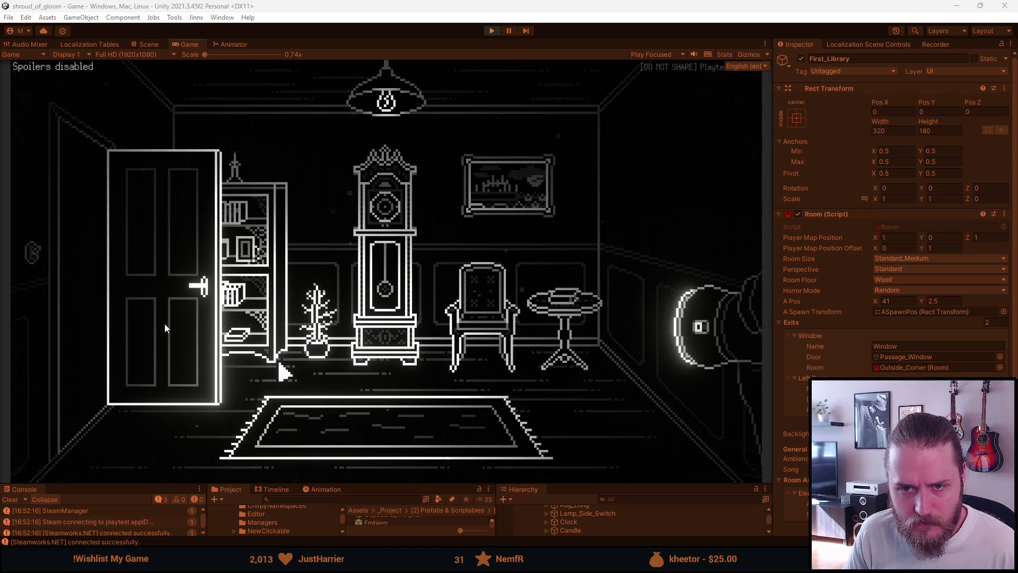
- Toggle the lights repeatedly at the door-side switch, walk into the stair hall, pause and stop
left_click(34, 255)
left_click(35, 255)
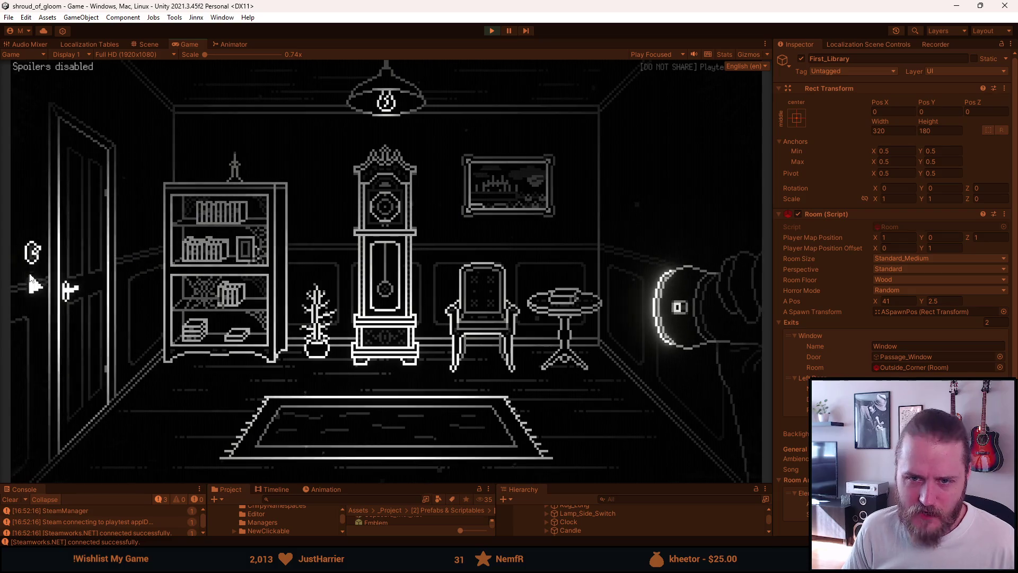
left_click(31, 255)
left_click(33, 258)
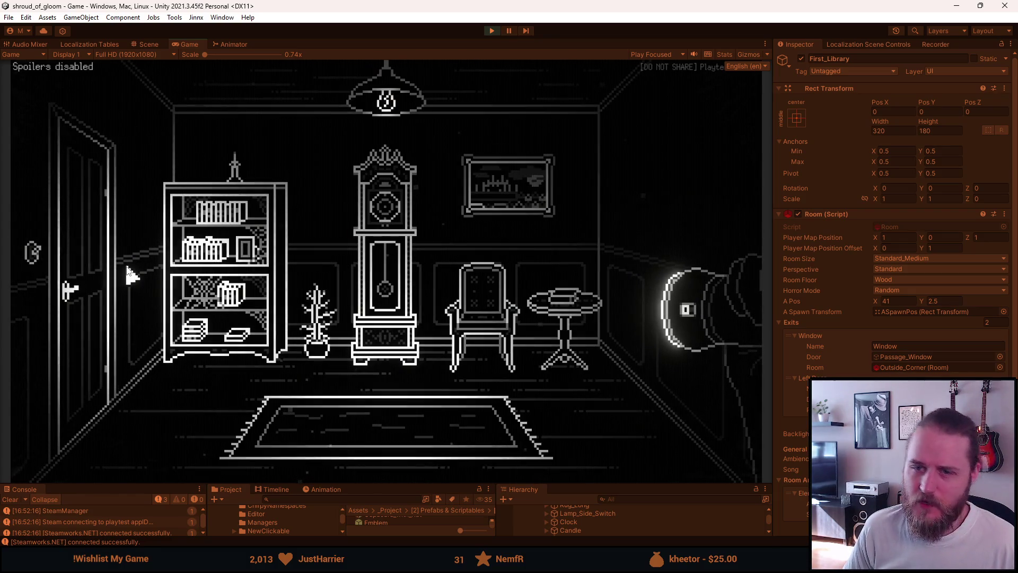
left_click(37, 256)
left_click(37, 256)
left_click(37, 256)
left_click(38, 256)
left_click(37, 255)
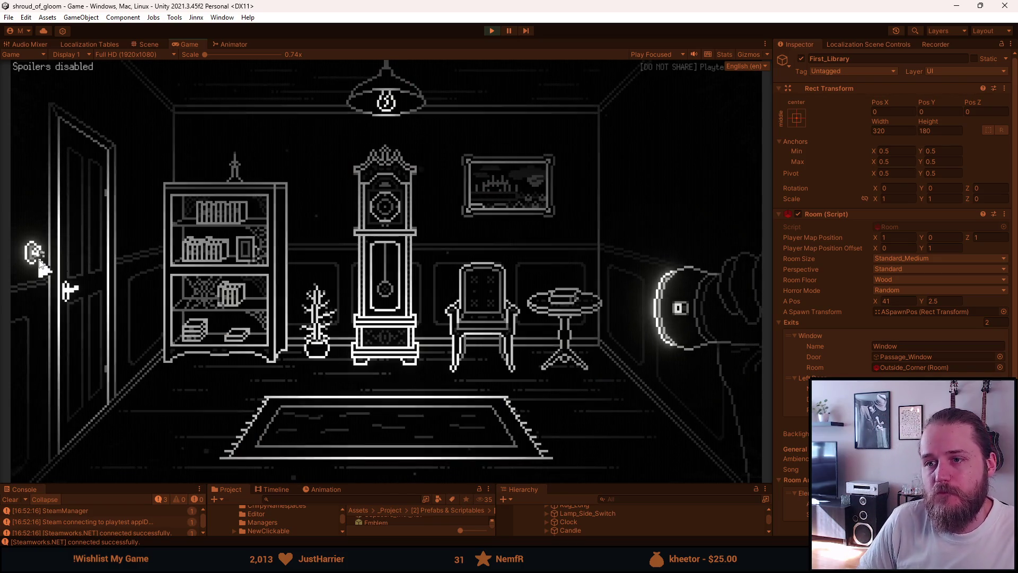
left_click(80, 288)
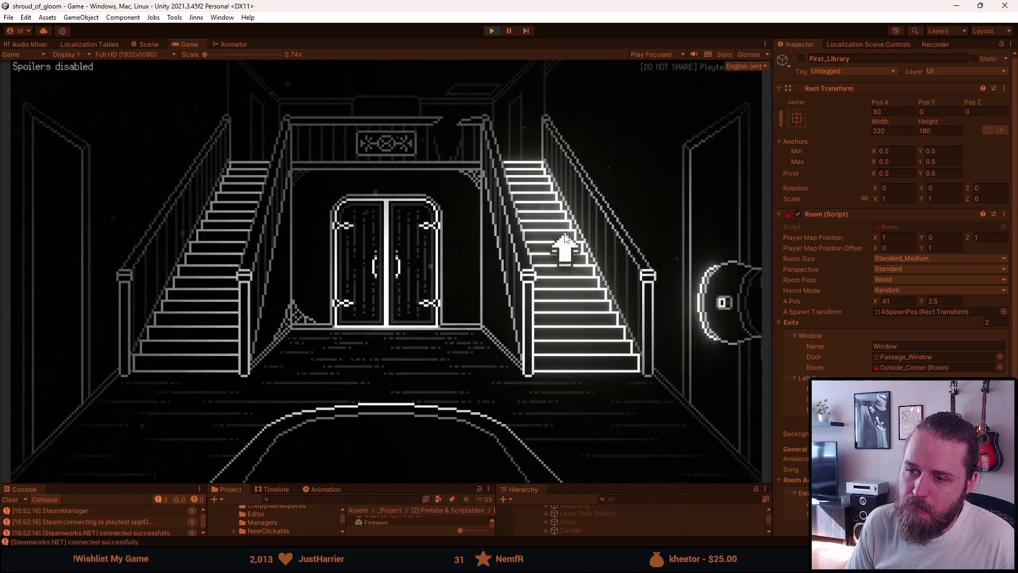
key("Escape")
left_click(491, 30)
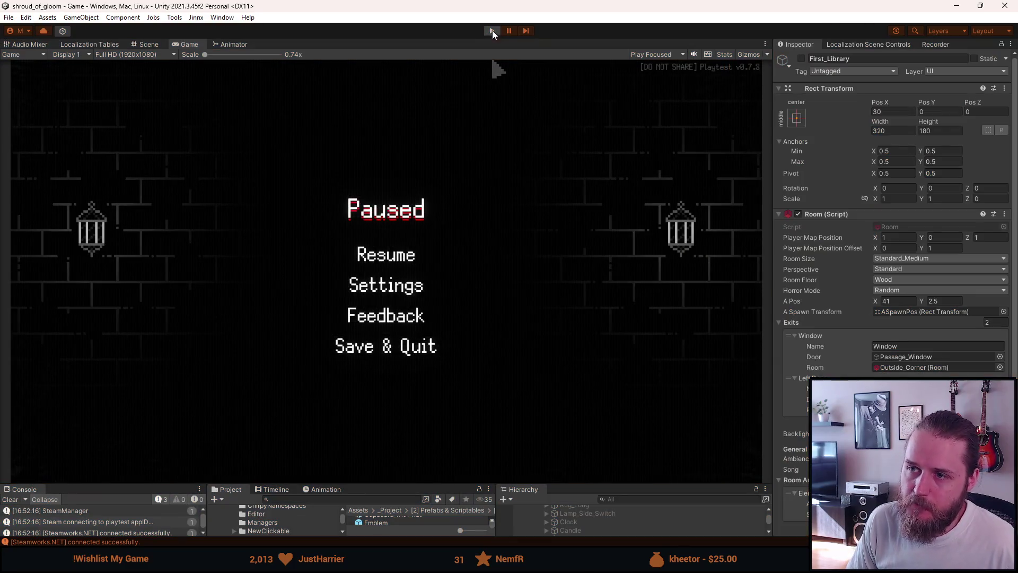
- Make the lower panels taller and collapse First_Library in the Hierarchy
left_click_drag(380, 481, 379, 408)
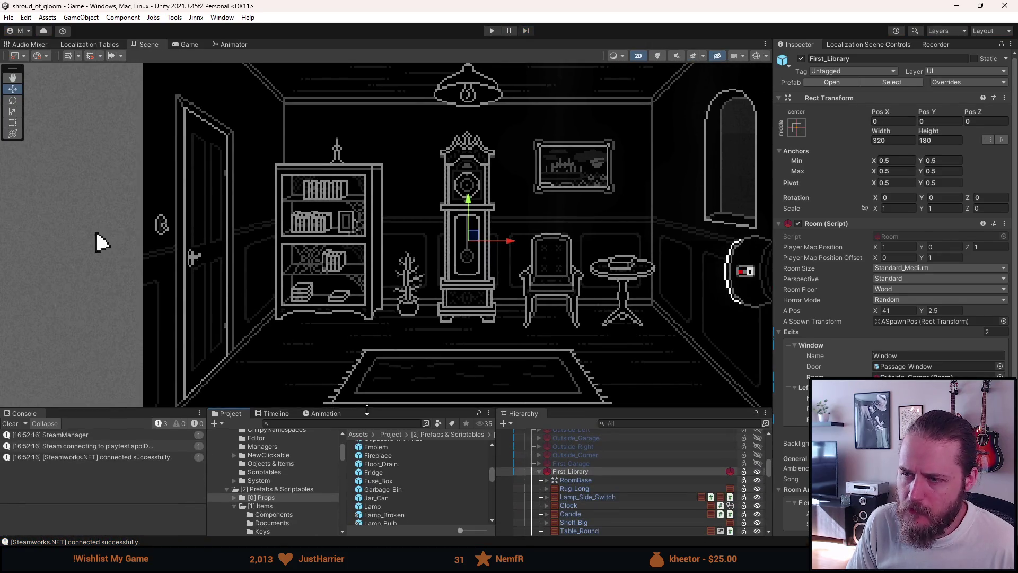
left_click(538, 471)
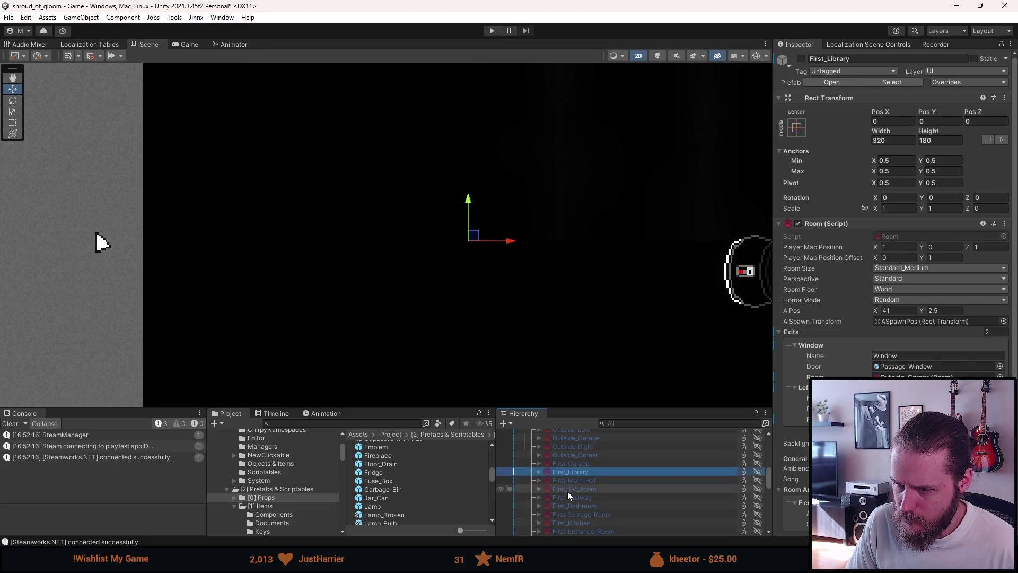
scroll(571, 494, "up", 2)
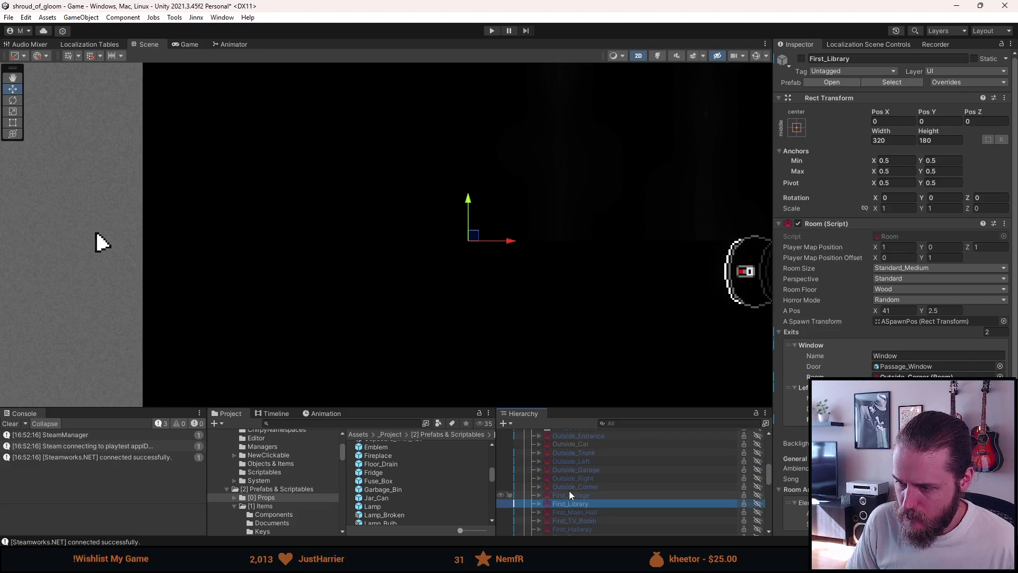
scroll(570, 494, "up", 2)
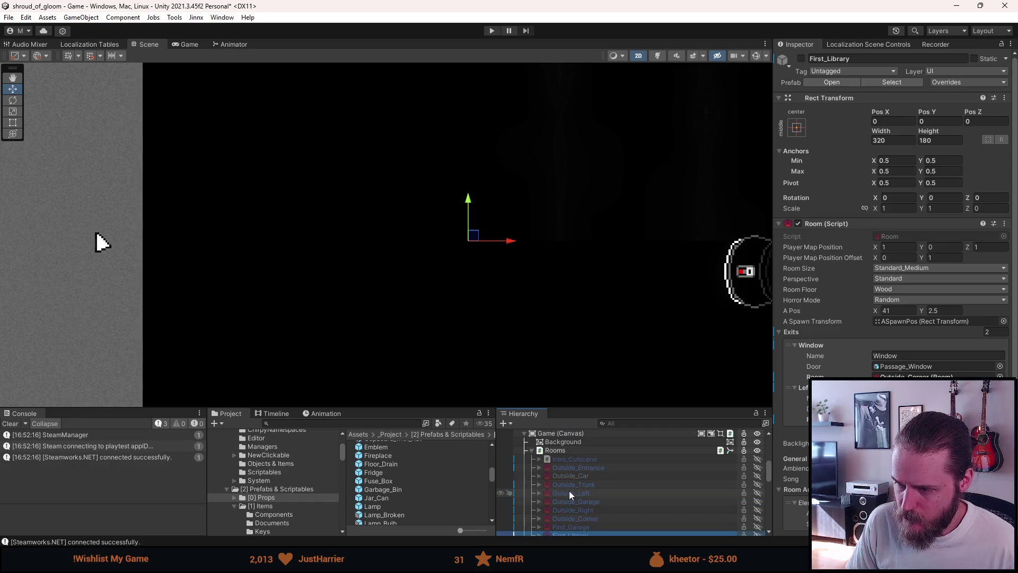
scroll(570, 494, "down", 2)
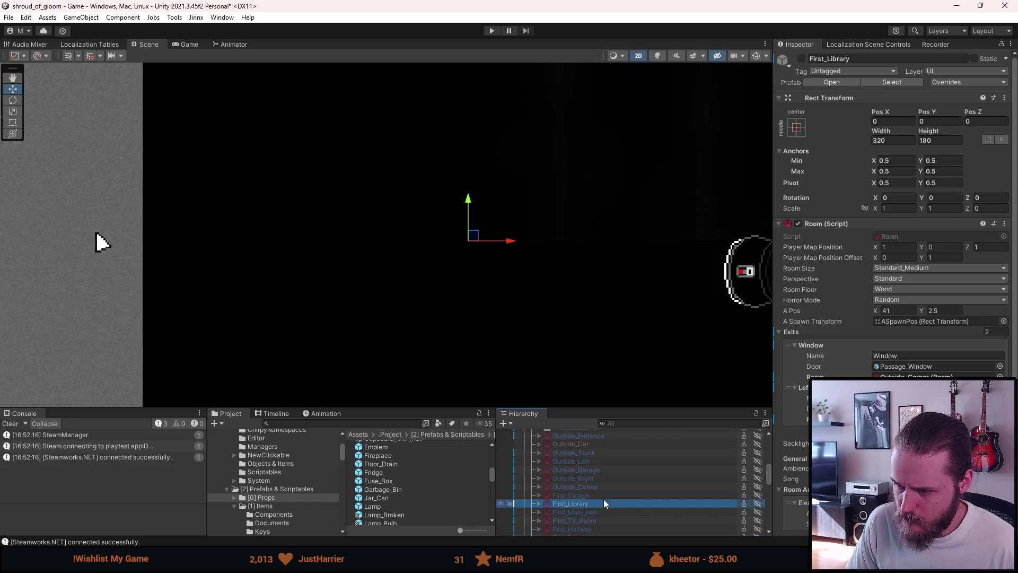
scroll(604, 499, "down", 2)
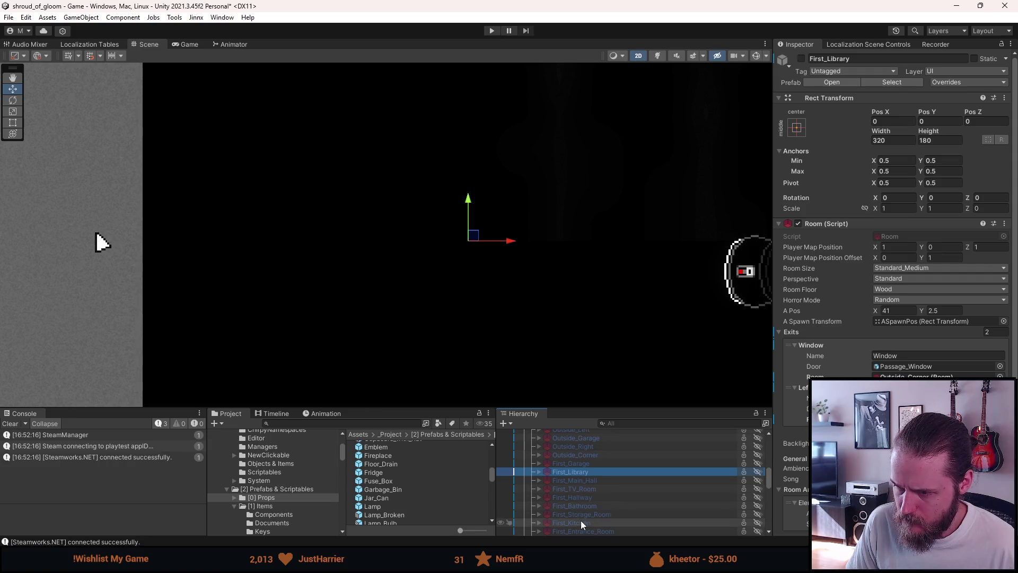
- Activate First_Kitchen, expand its objects, and select its Lamp
left_click(581, 521, "alt")
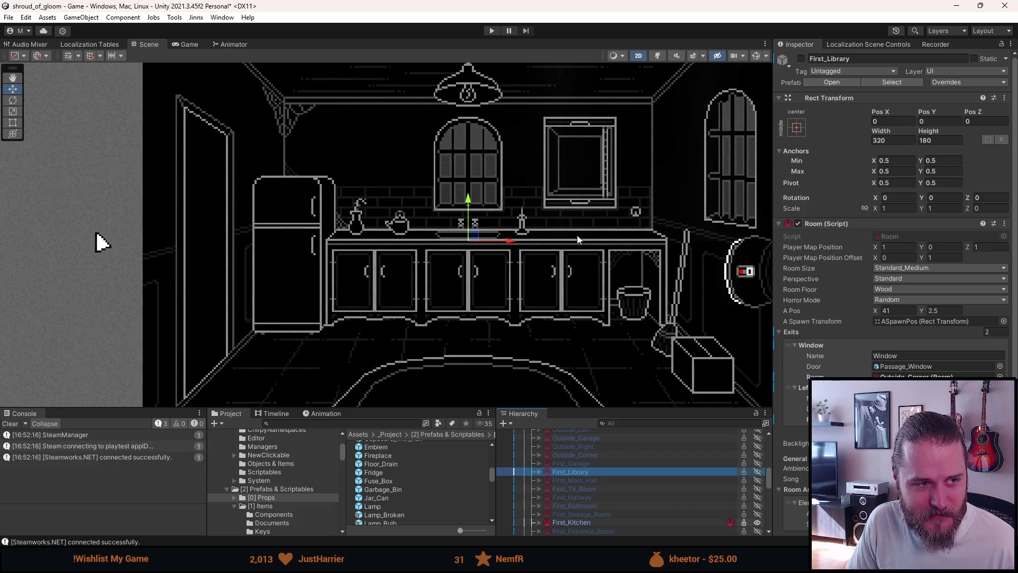
left_click_drag(577, 408, 576, 367)
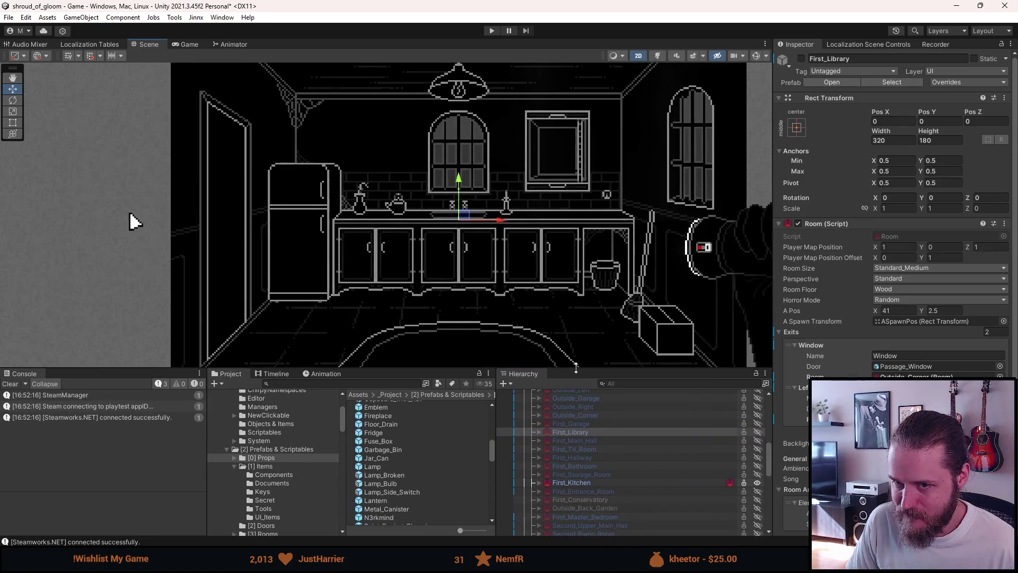
left_click(539, 482)
scroll(540, 484, "down", 3)
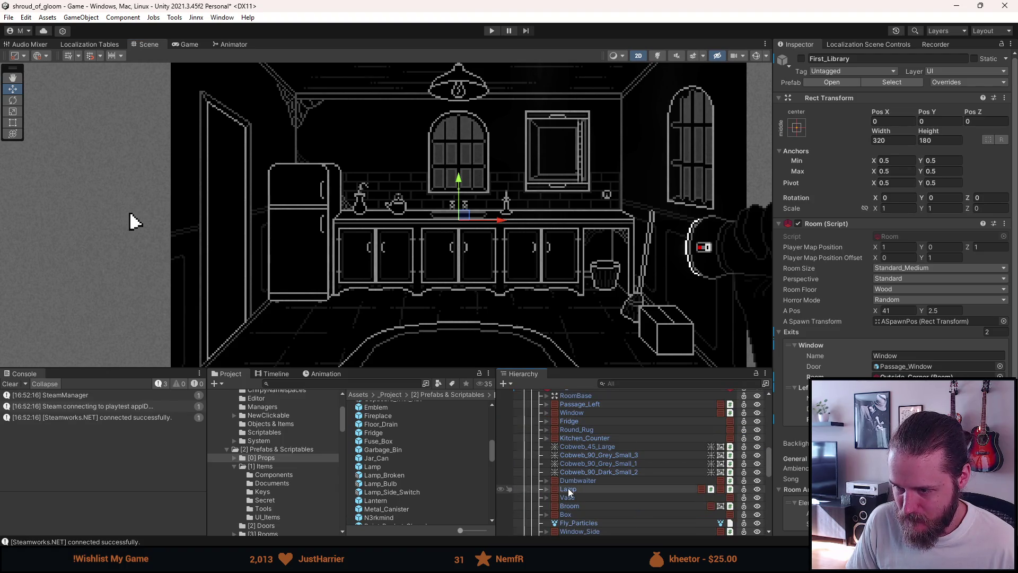
left_click(569, 489)
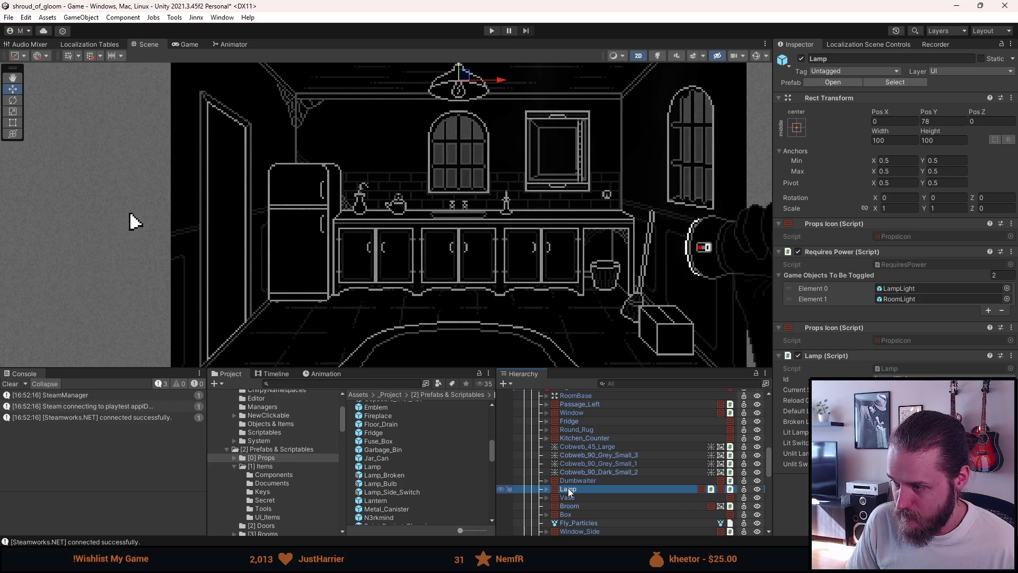